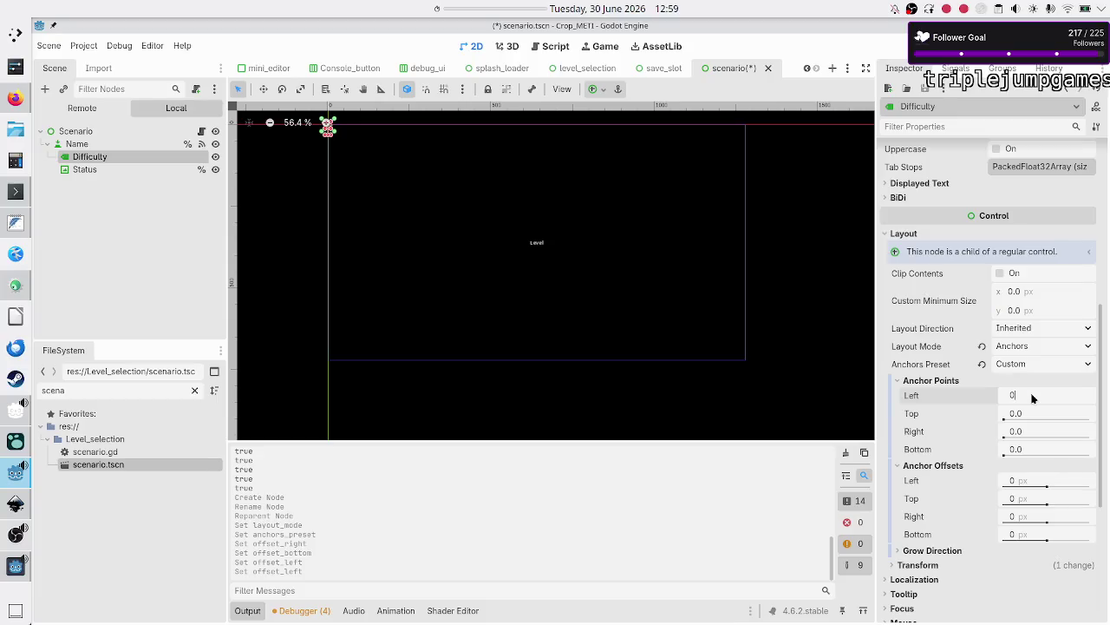
type(".9")
Set the Difficulty label's anchor points to left 0.8, right 0.9 and top 0.1.
key("Return")
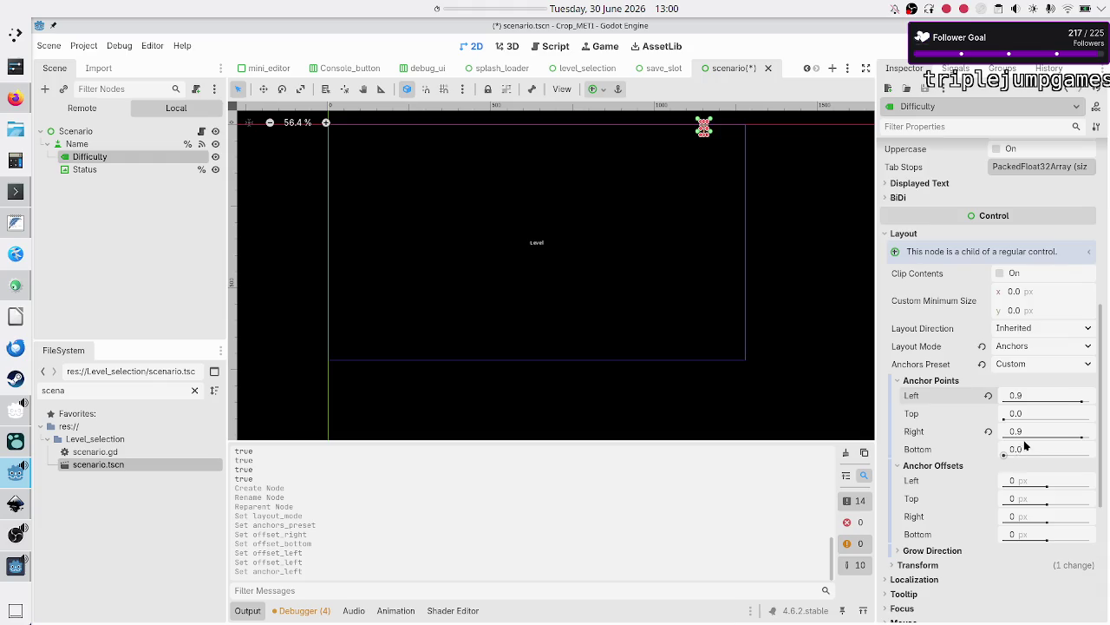
left_click(1027, 431)
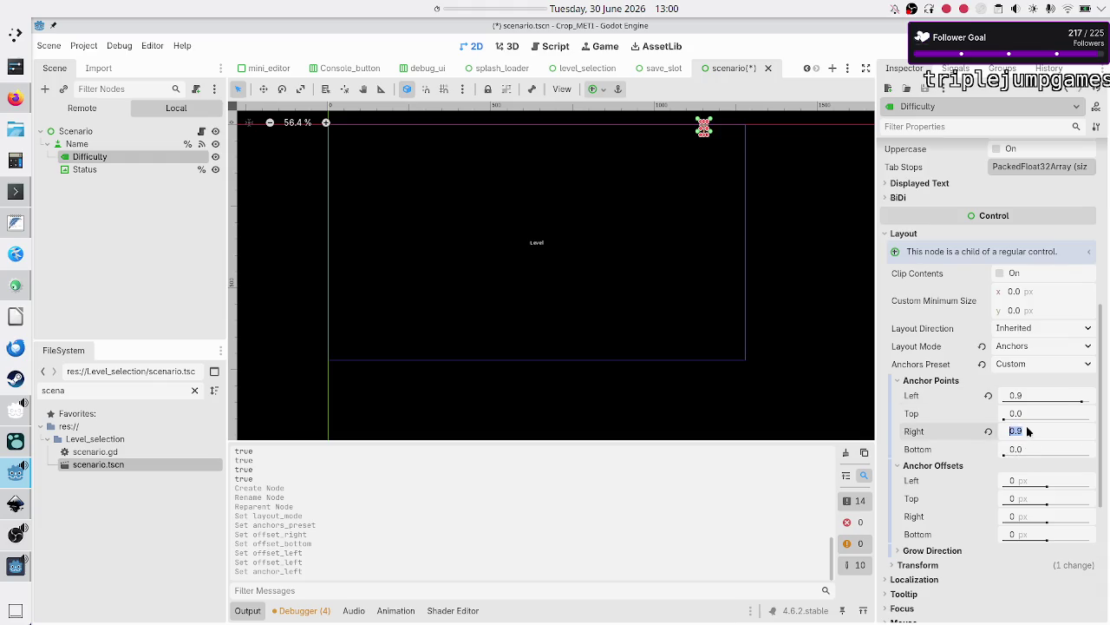
left_click(1034, 395)
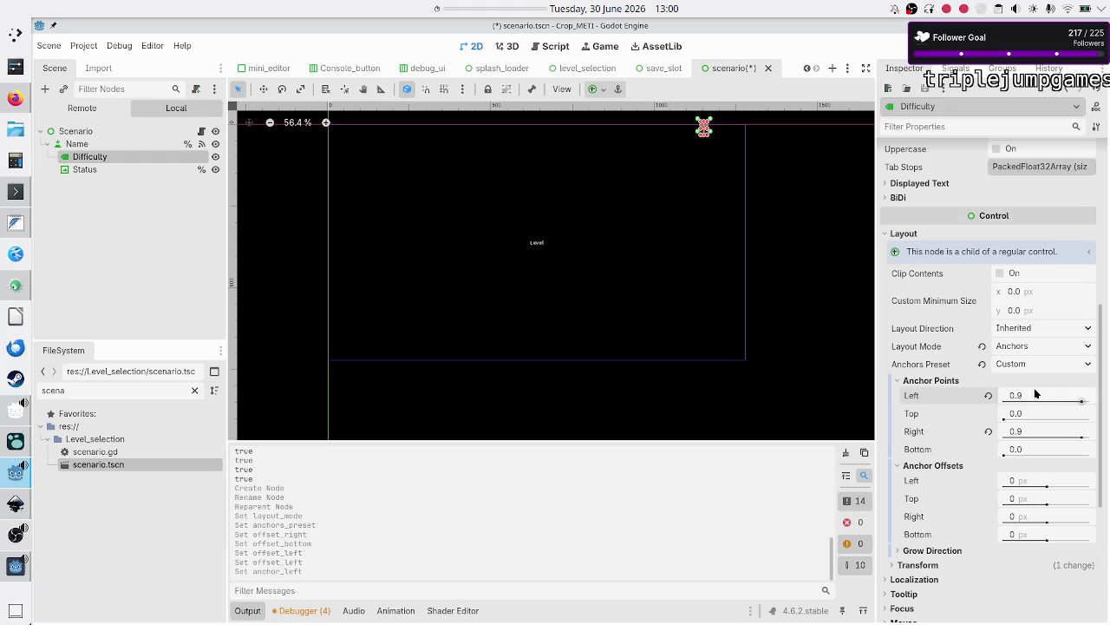
key("BackSpace")
type("8")
key("Return")
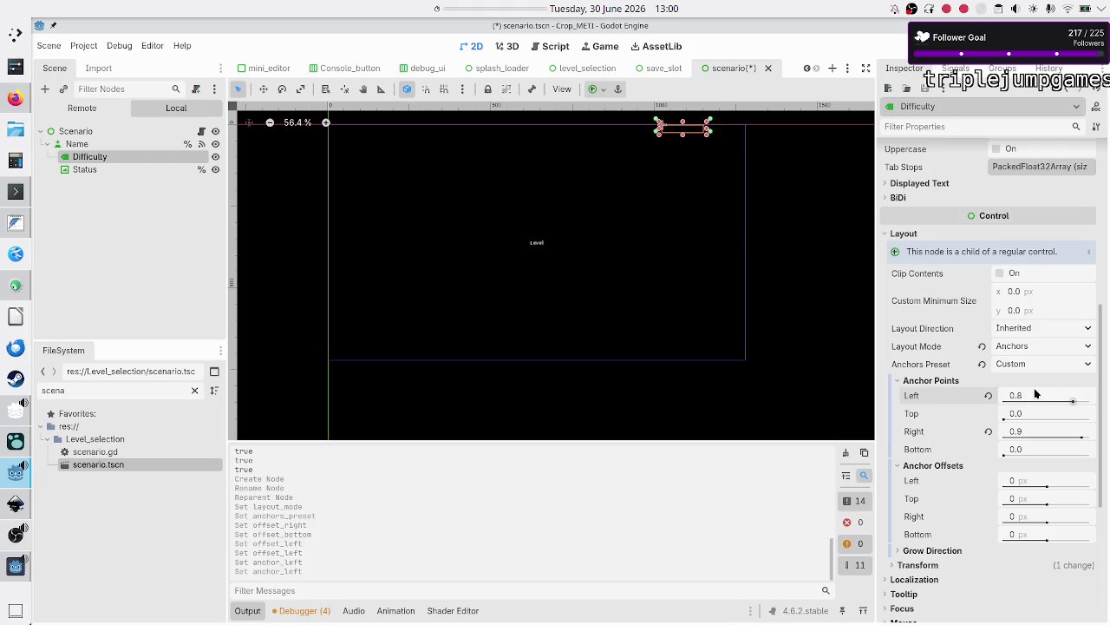
left_click(1023, 429)
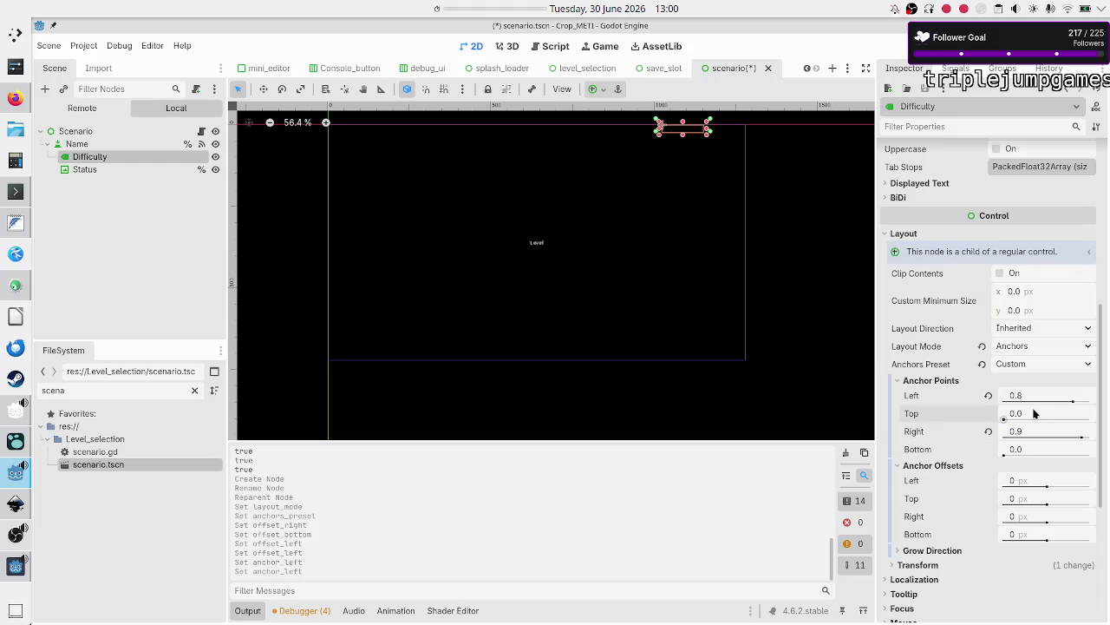
left_click(1034, 414)
type("0.1")
key("Return")
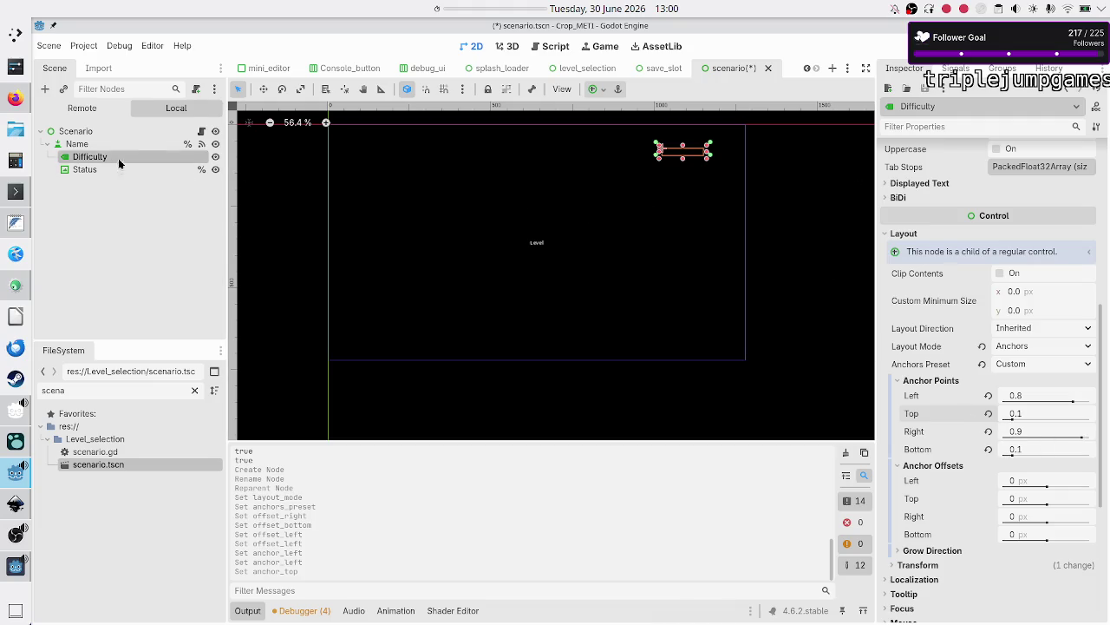
Make Difficulty accessible as a unique name and open the Scenario node's script.
right_click(170, 158)
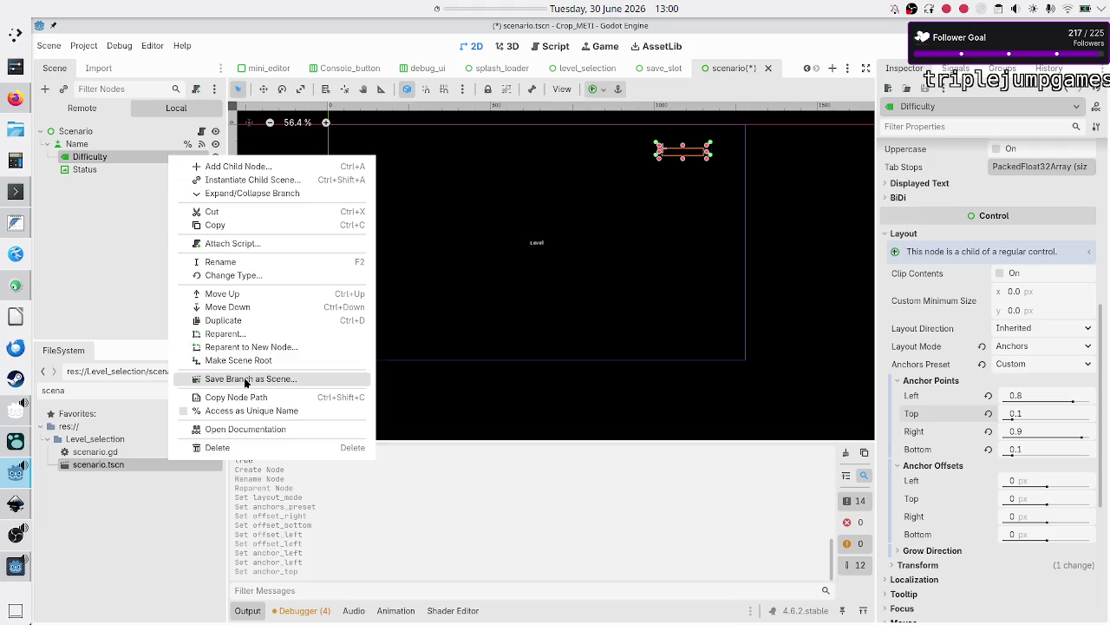
left_click(250, 411)
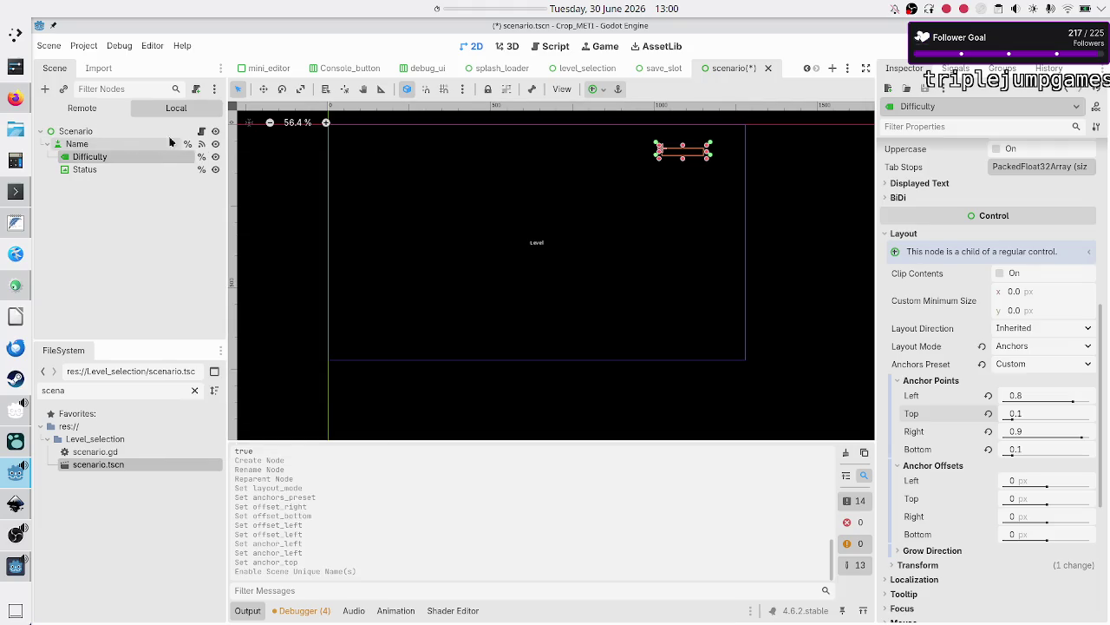
left_click(202, 131)
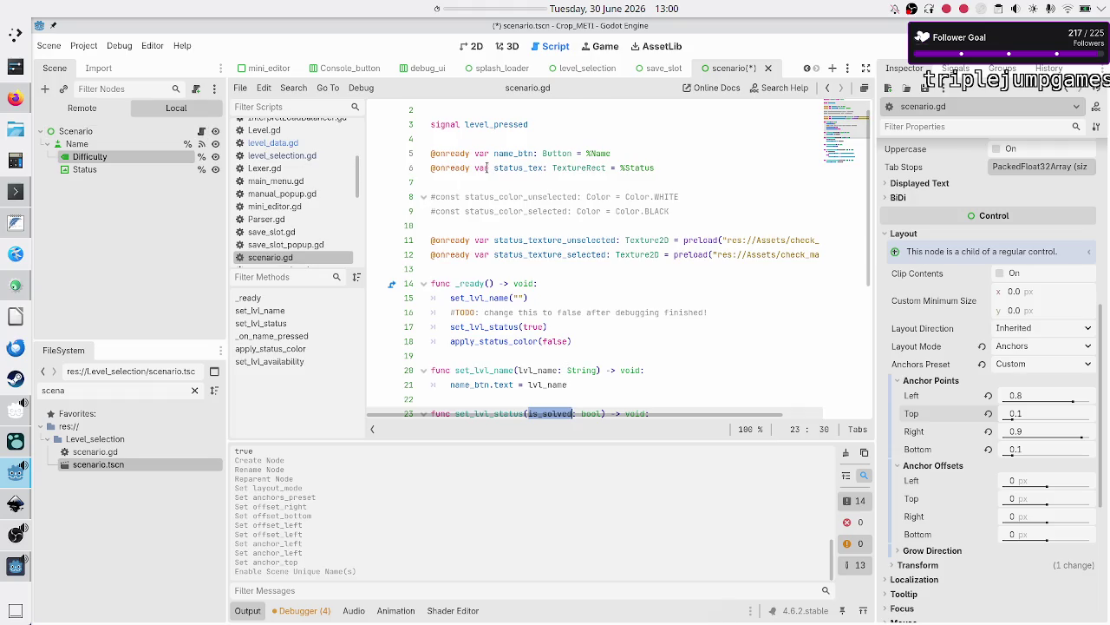
left_click(609, 154)
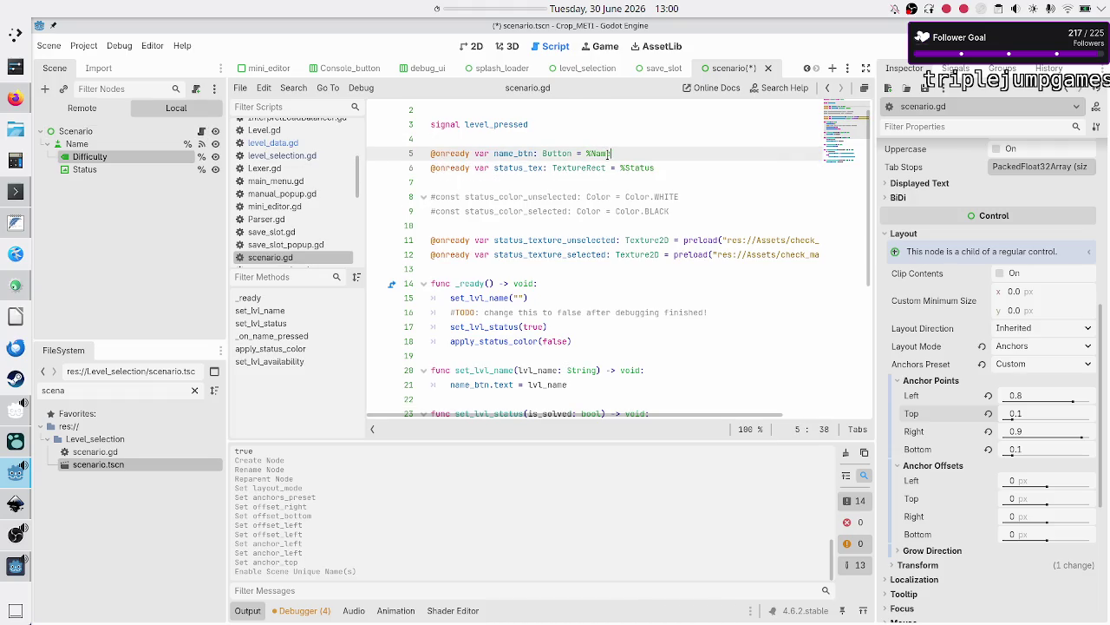
key("Return")
type("@on")
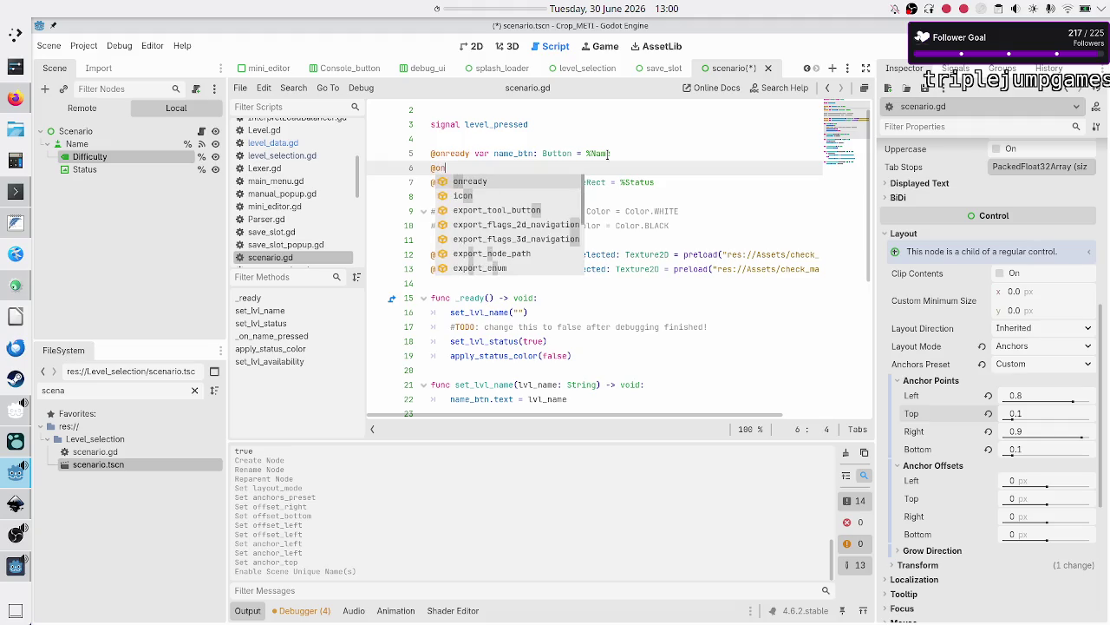
type("ready var d")
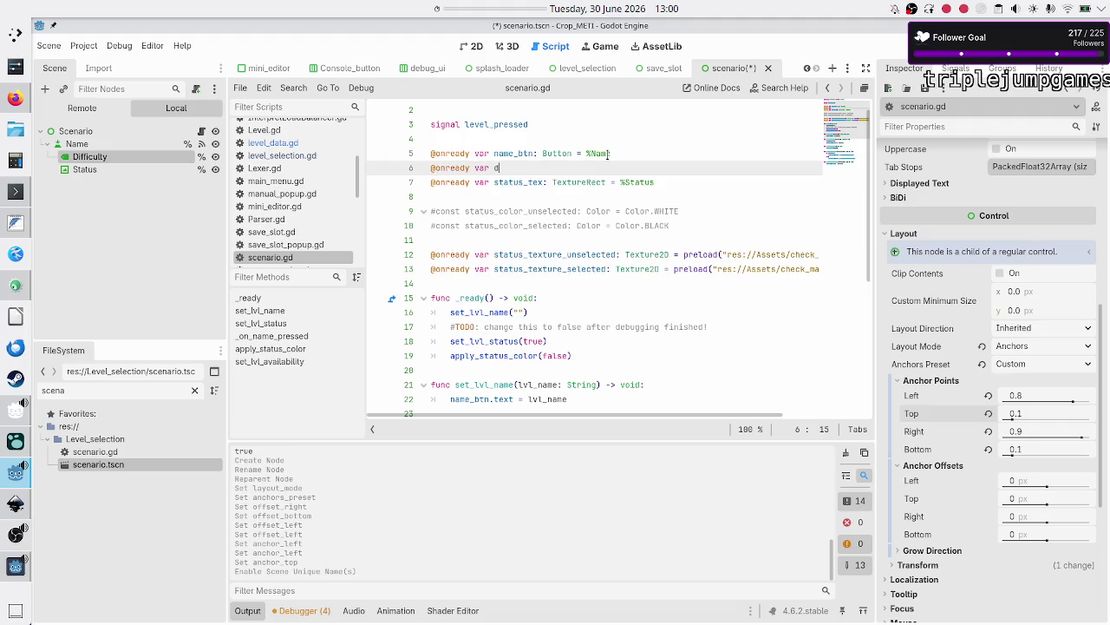
type("ifficulty_lbl:")
type(" Label = ")
type("%")
type("Difficulty")
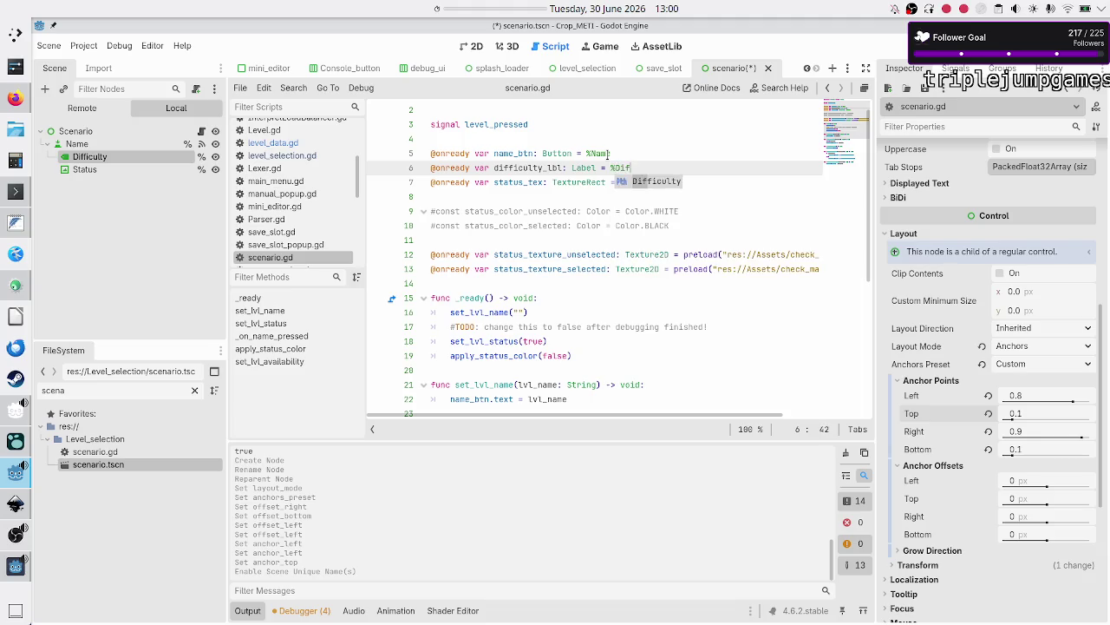
key("Down")
key("Down")
key("Down")
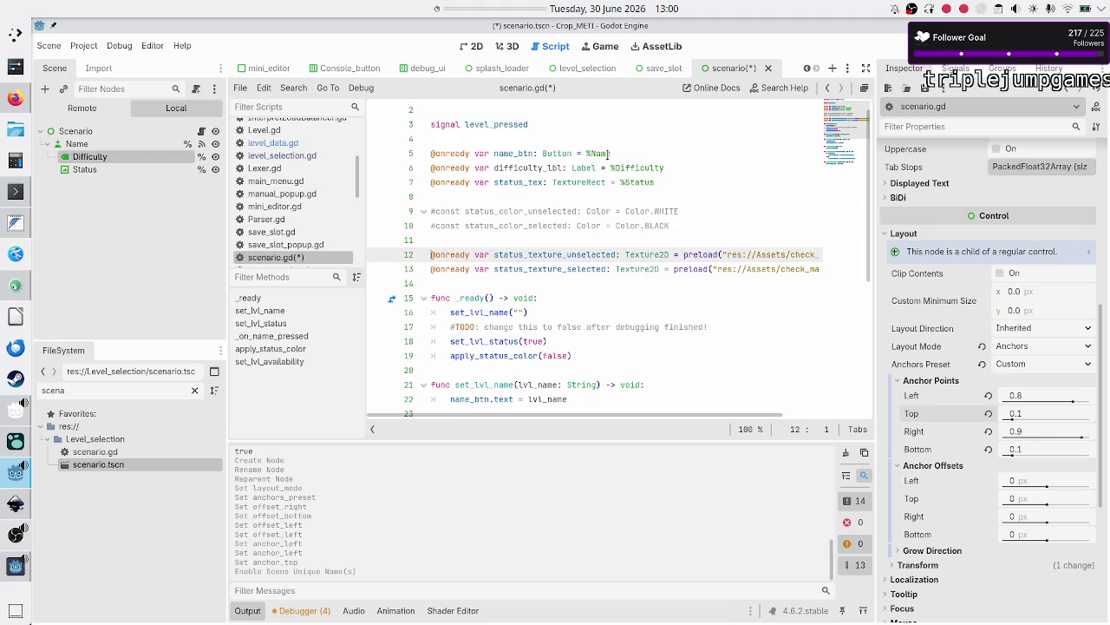
key("Up")
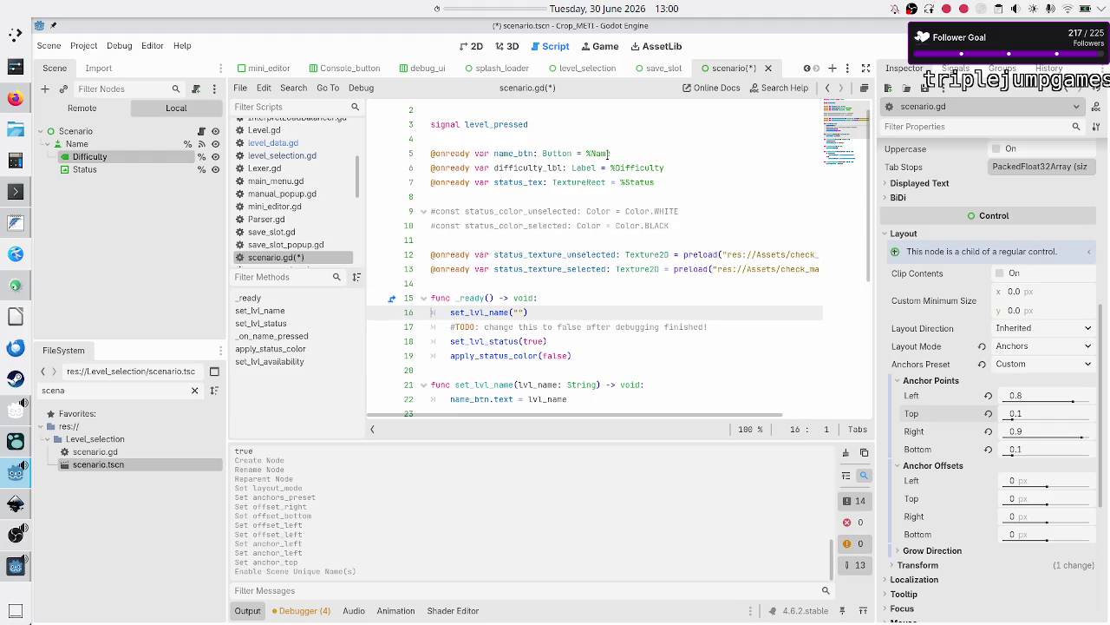
key("Down")
key("Down")
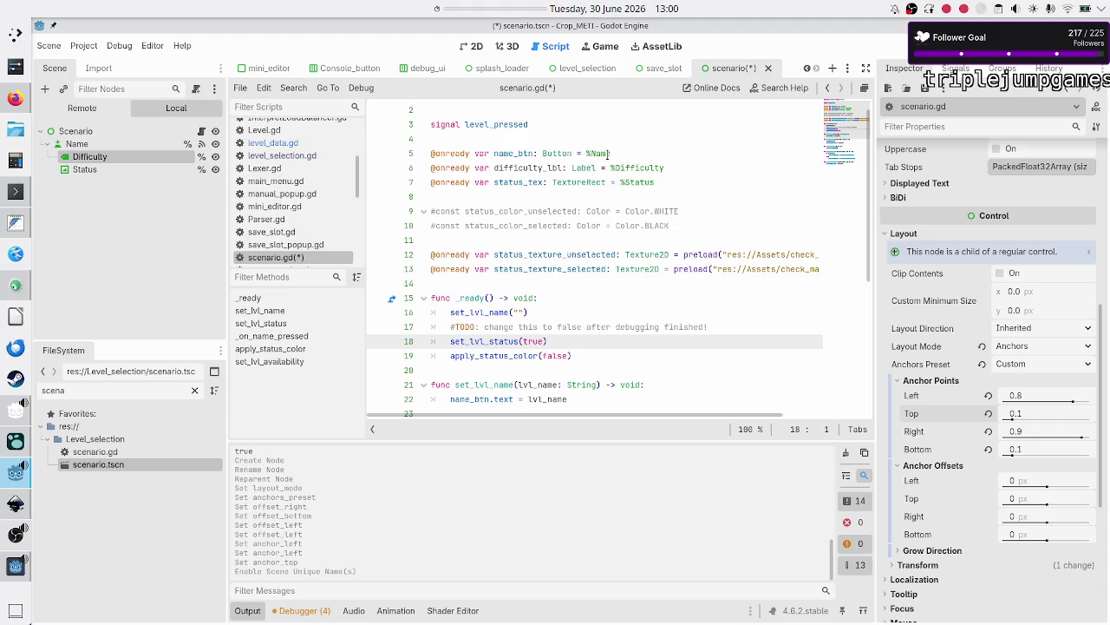
key("Down")
key("Down")
key("Down")
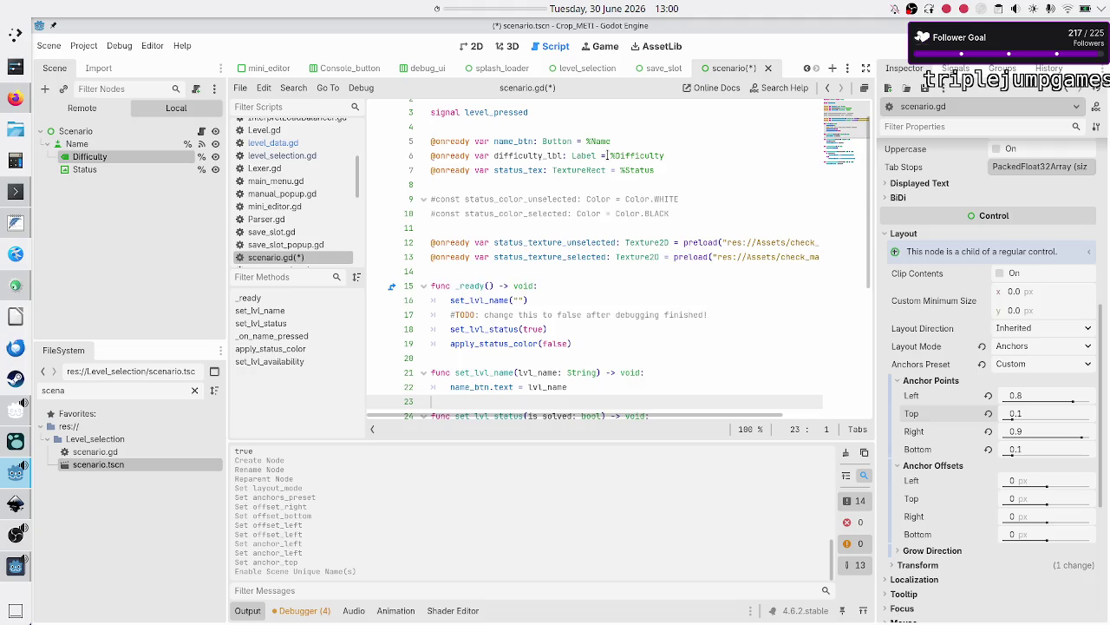
Declare 'func set_difficulty(stars: int) -> void:' on a new line after set_lvl_name.
key("Down")
key("Down")
key("Down")
key("Up")
key("Up")
key("Up")
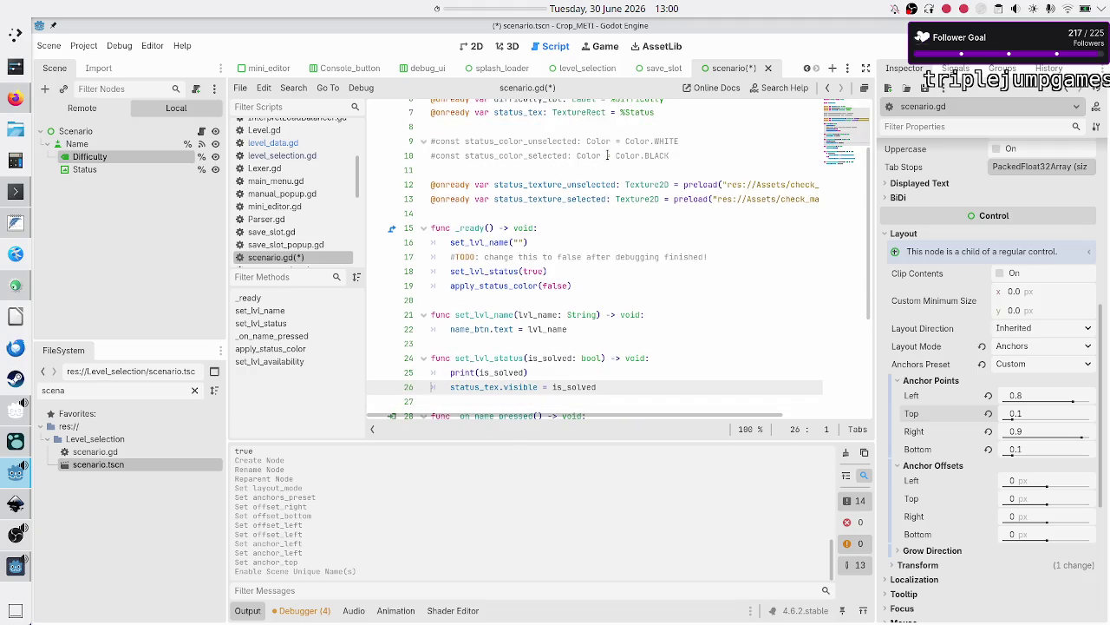
key("Down")
key("Down")
key("Down")
key("Down")
key("Down")
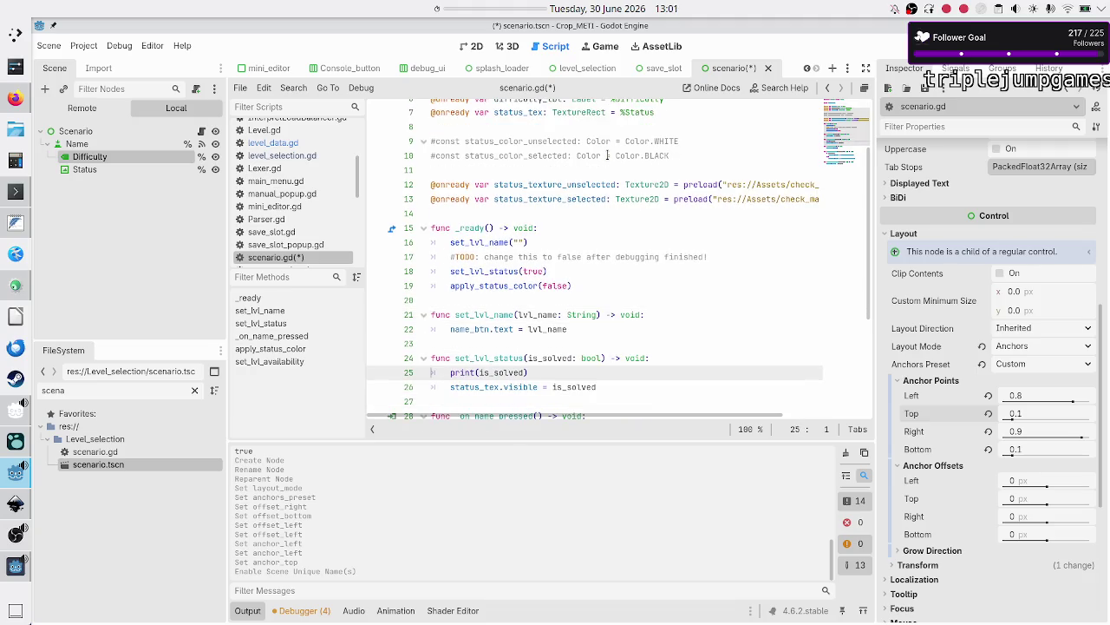
key("Down")
key("Up")
key("Up")
key("Up")
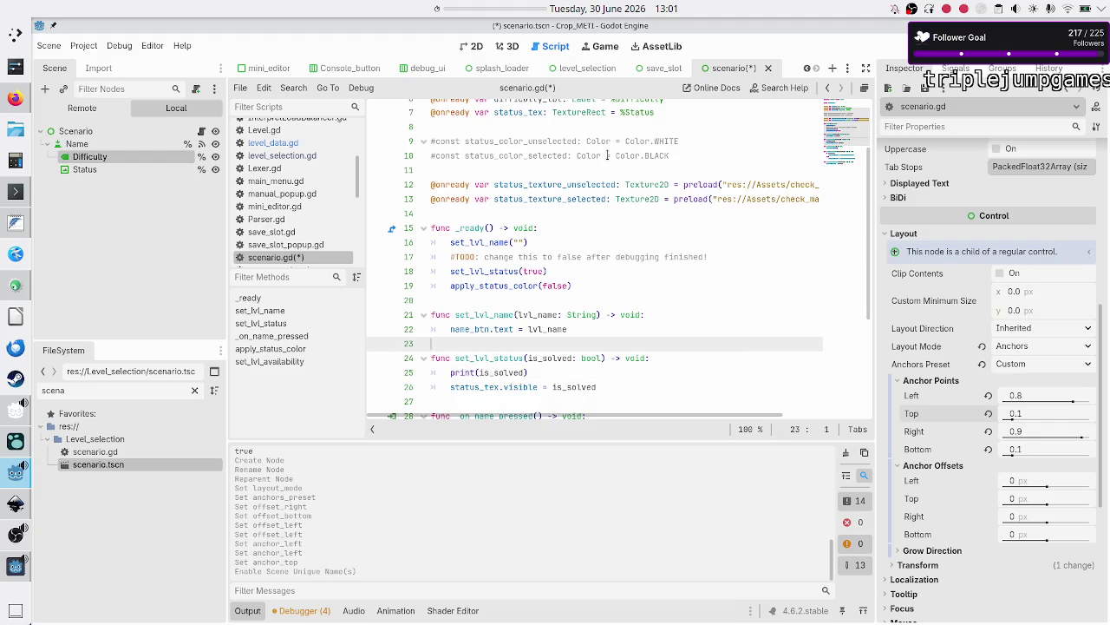
key("Return")
type("func ")
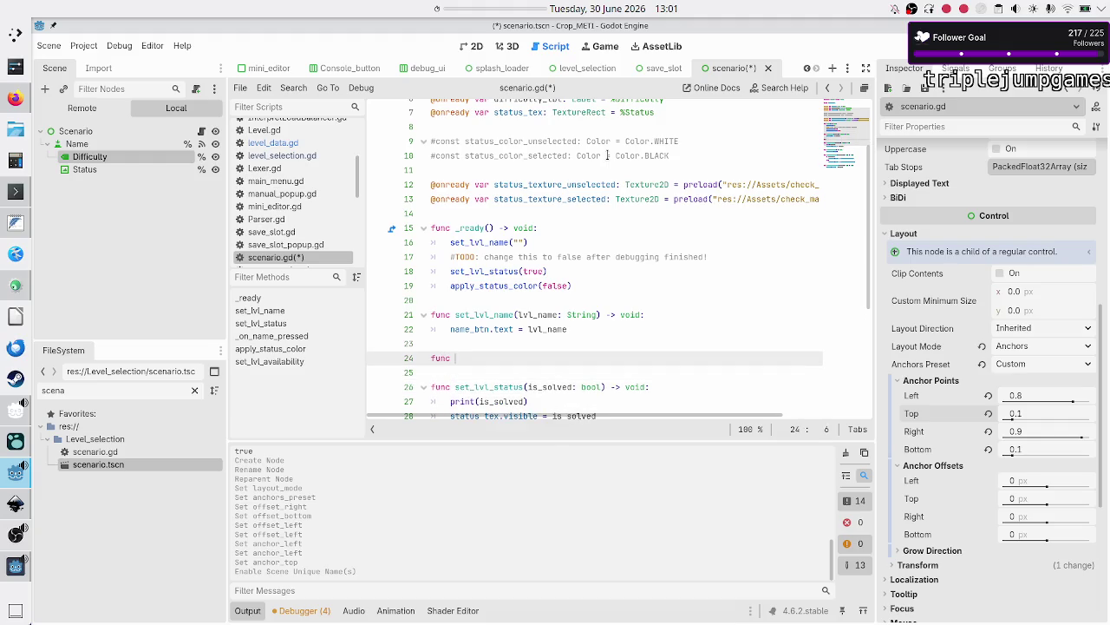
type("set_diffic")
type("ulty(")
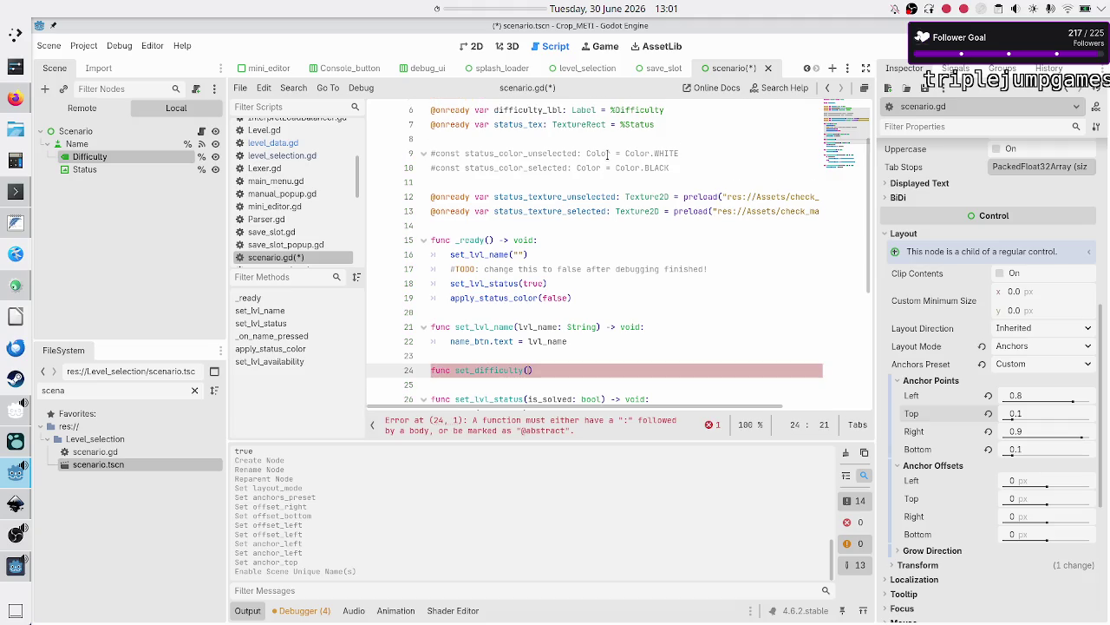
type("stars: ")
type("int) -")
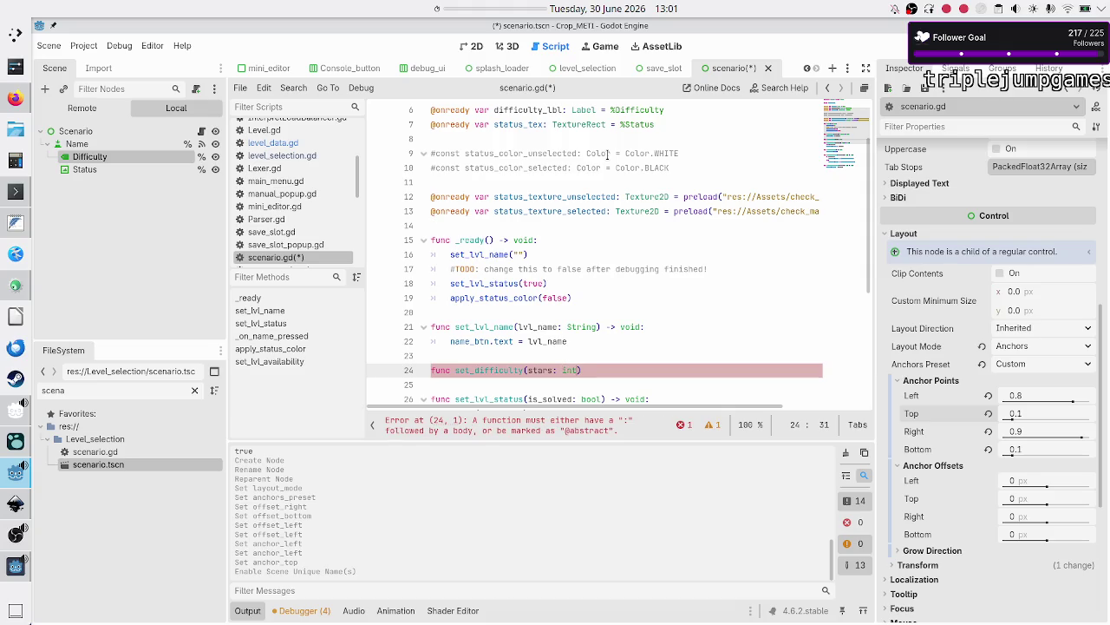
type("> void:")
key("Return")
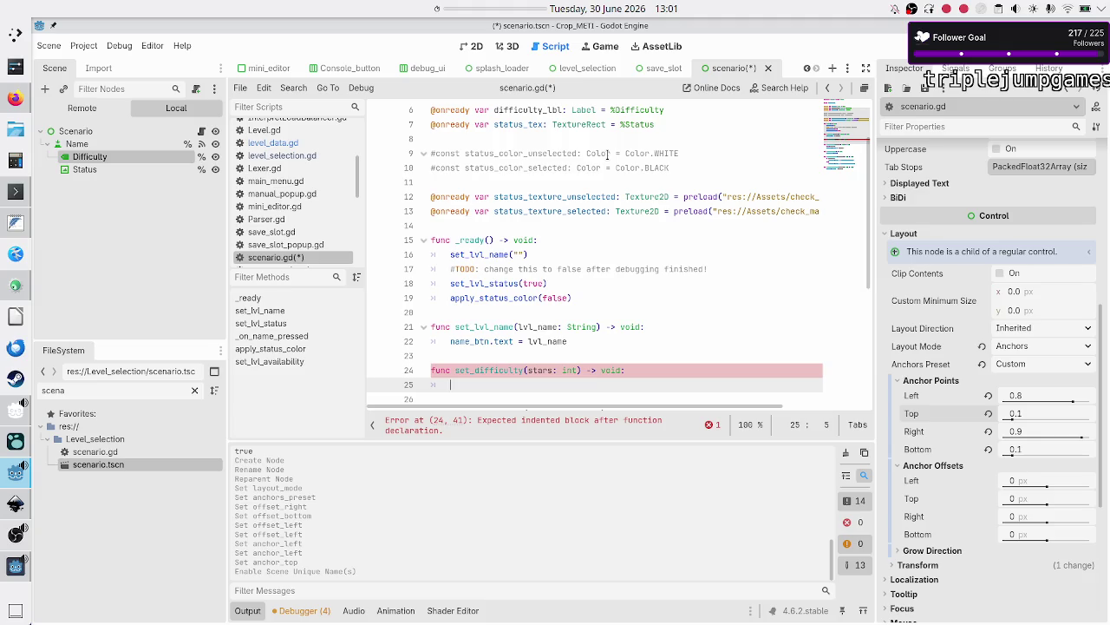
left_click(789, 88)
type("string")
key("Return")
key("ctrl+f")
type("repea")
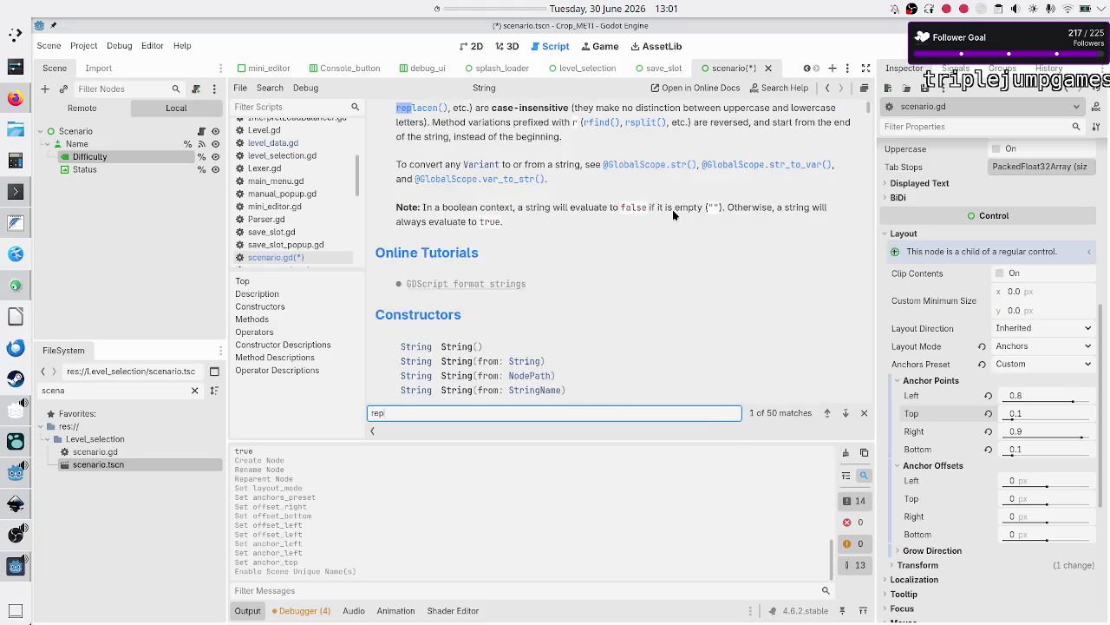
double_click(521, 110)
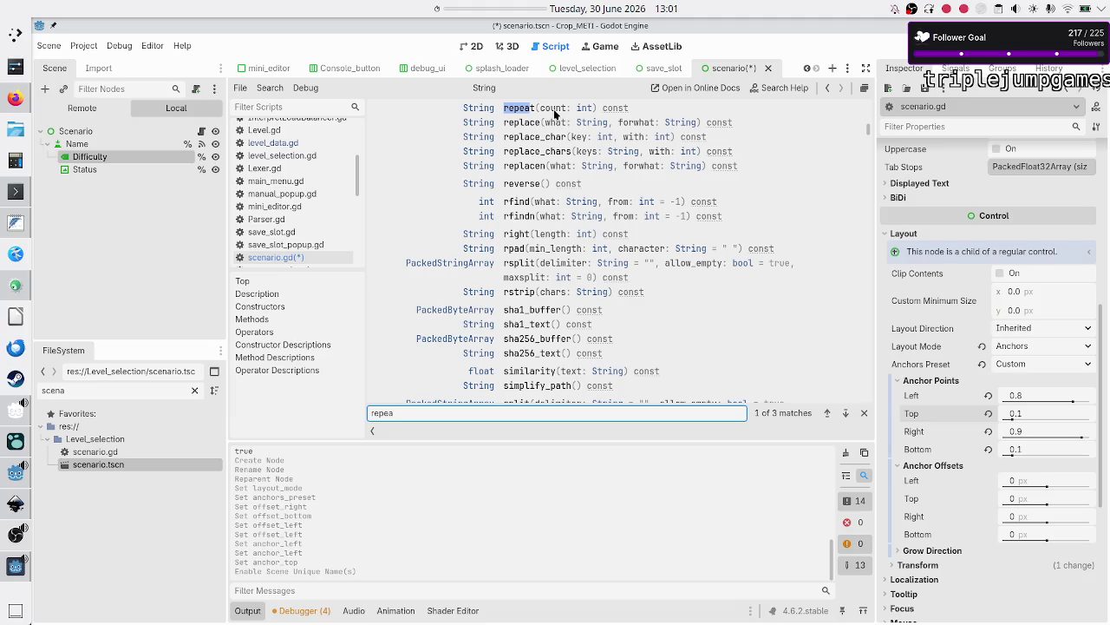
left_click(518, 110)
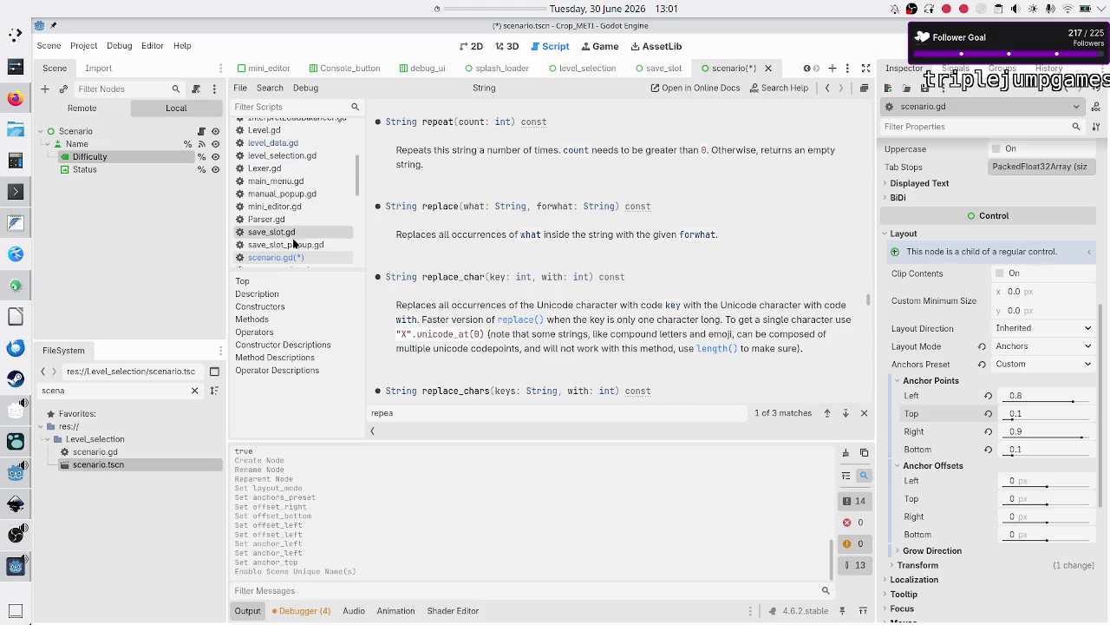
scroll(317, 187, "up", 2)
scroll(325, 183, "down", 4)
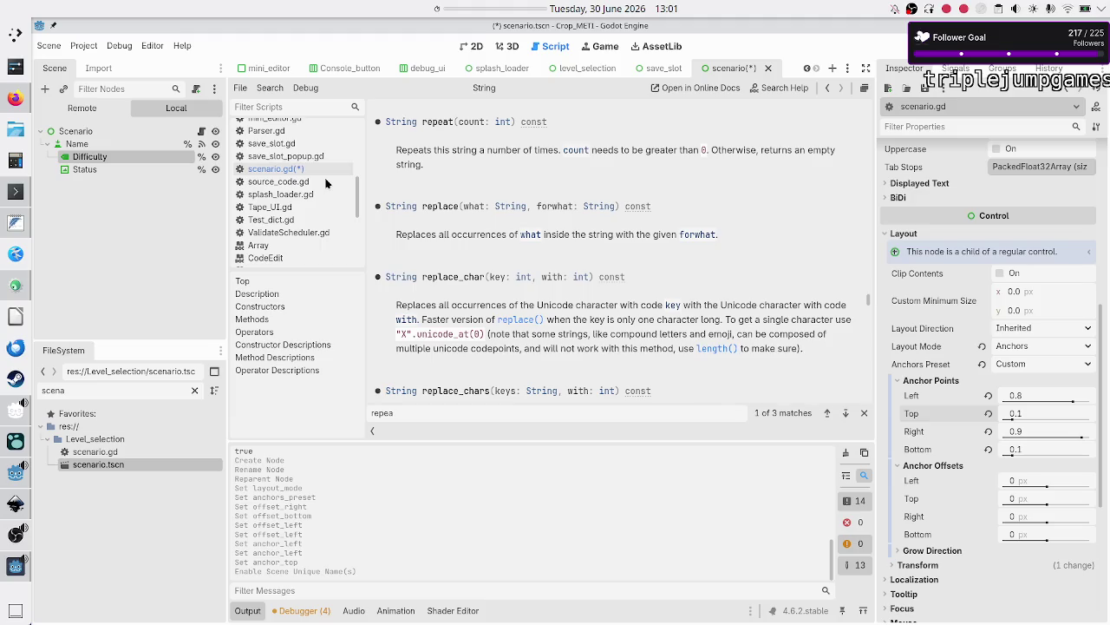
left_click(311, 170)
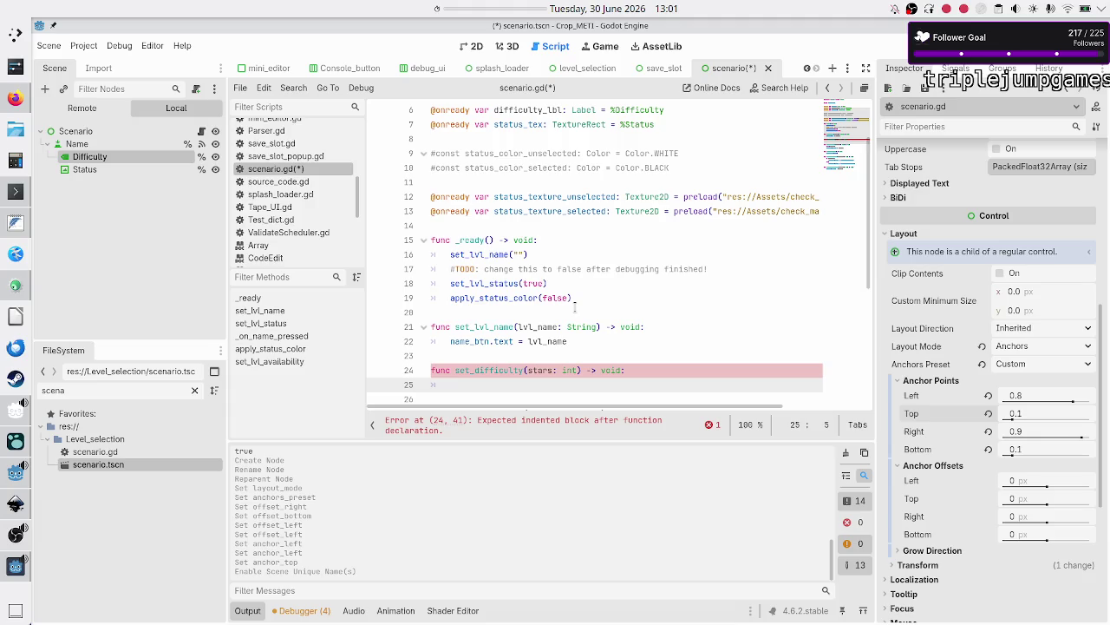
Write difficulty_lbl.text = "★".repeat(stars) as the body of set_difficulty.
type("diff")
key("Return")
type(".")
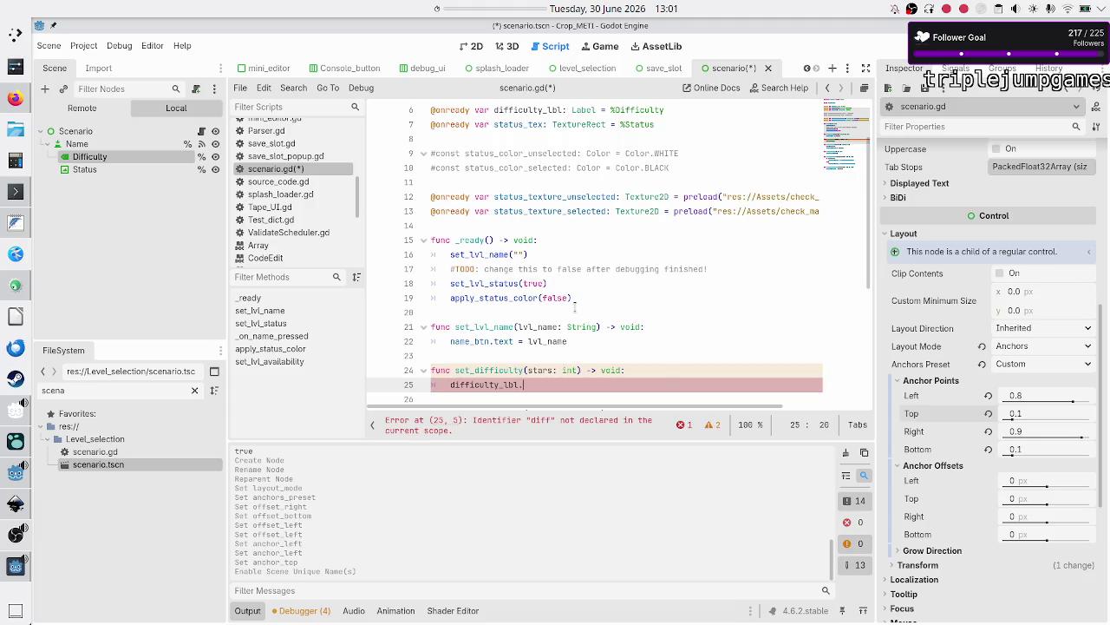
type("text = ")
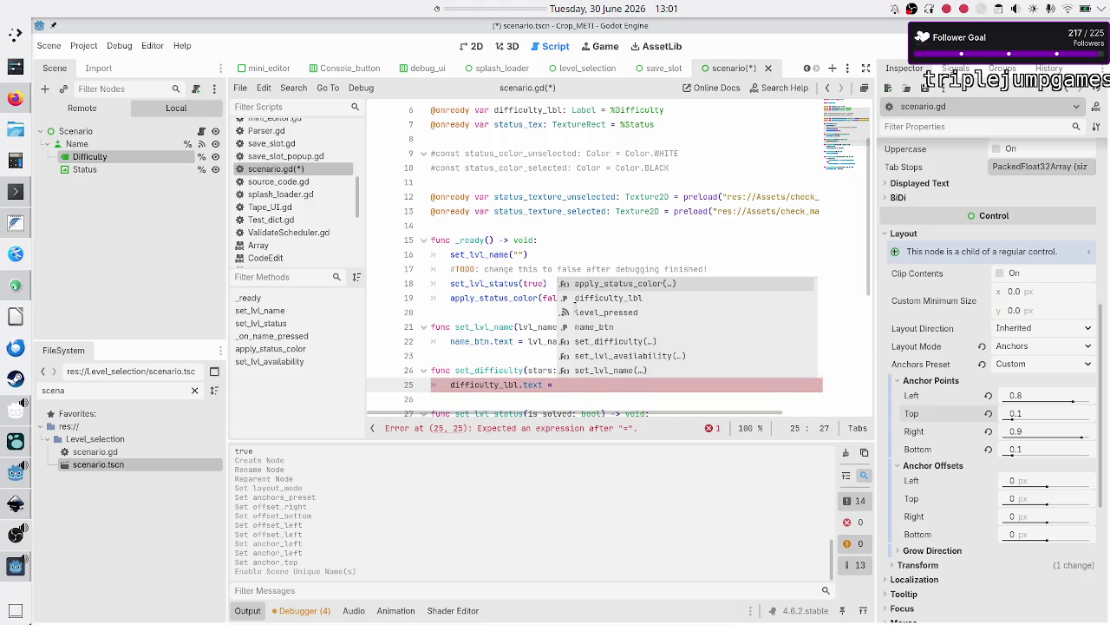
type("\"")
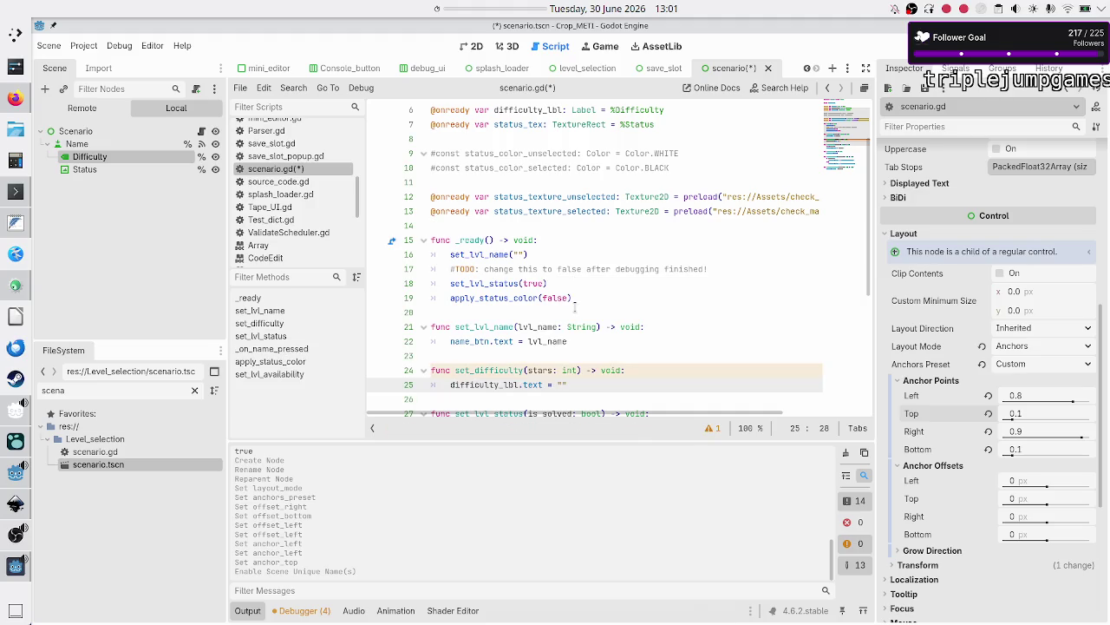
type("★")
key("Right")
type(".re")
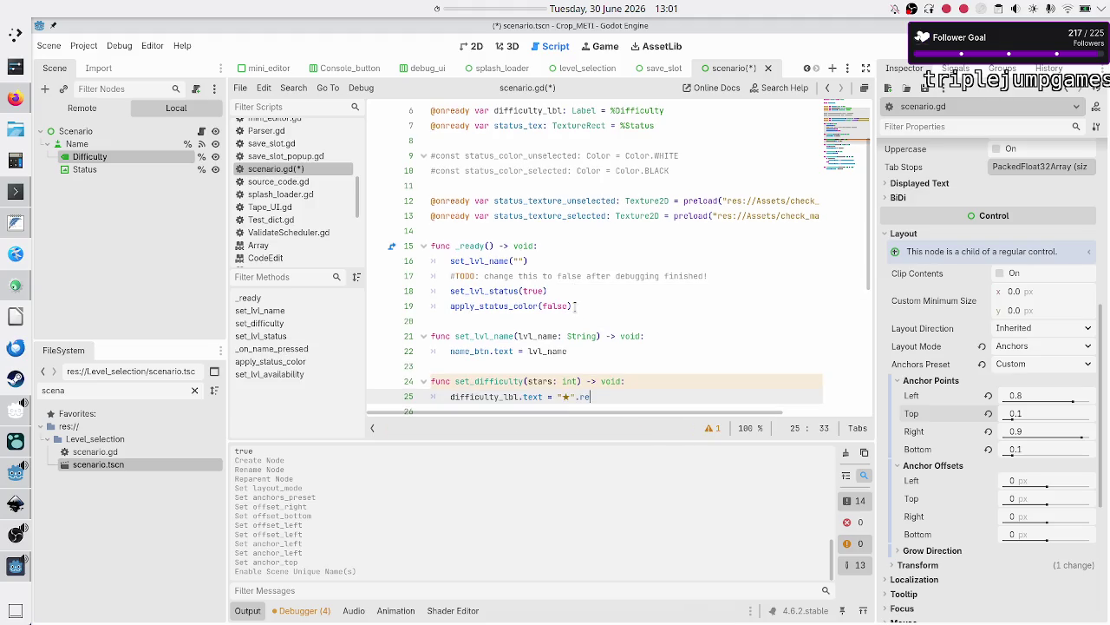
key("Down")
key("Down")
key("Return")
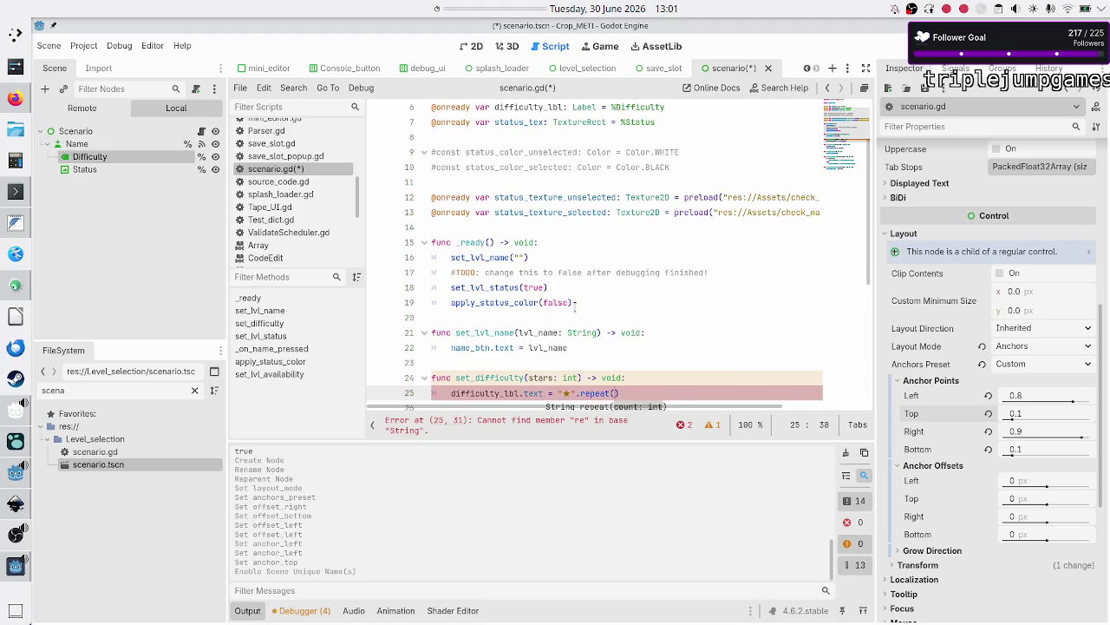
type("stars")
key("Return")
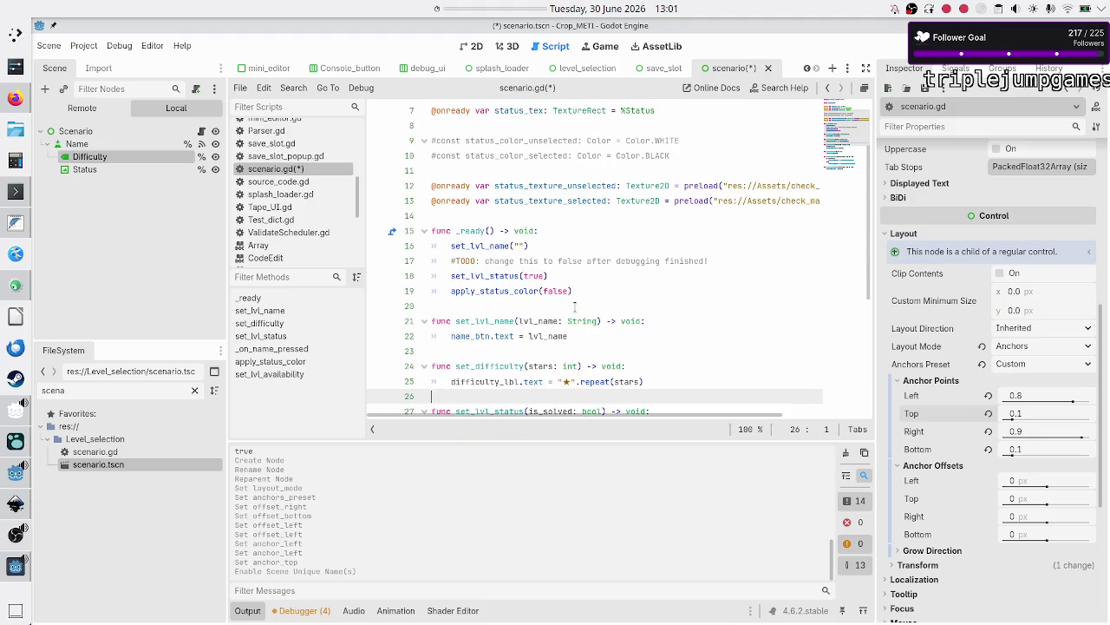
Add an unindented blank line after the statement and save scenario.gd.
key("End")
key("Return")
key("BackSpace")
key("ctrl+s")
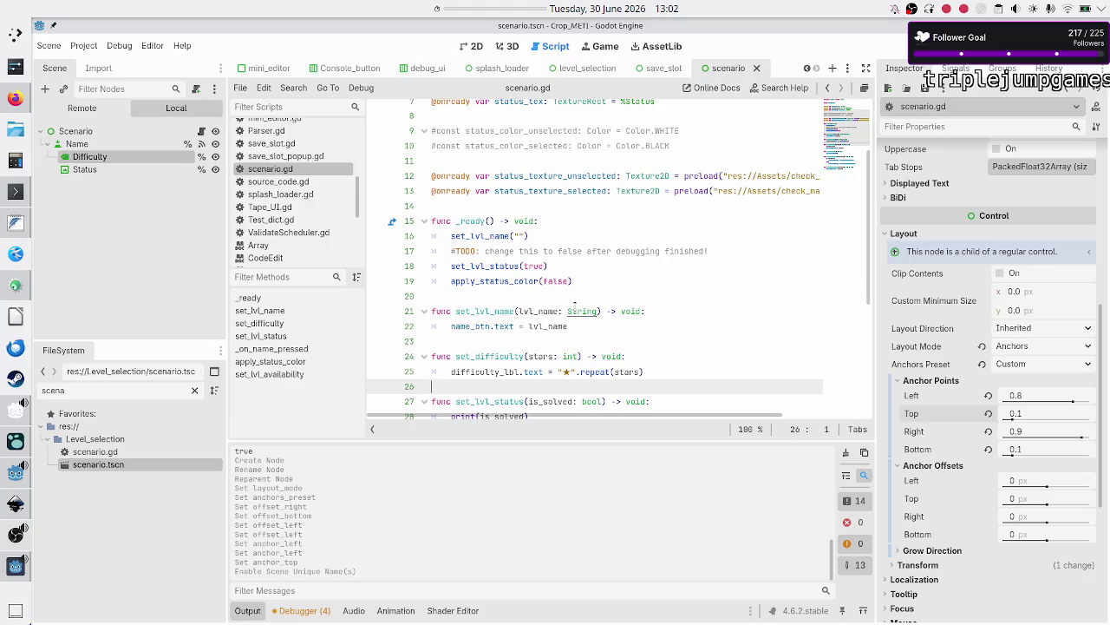
Change the set_lvl_status argument on line 18 from true to false.
key("Up")
key("Up")
key("Up")
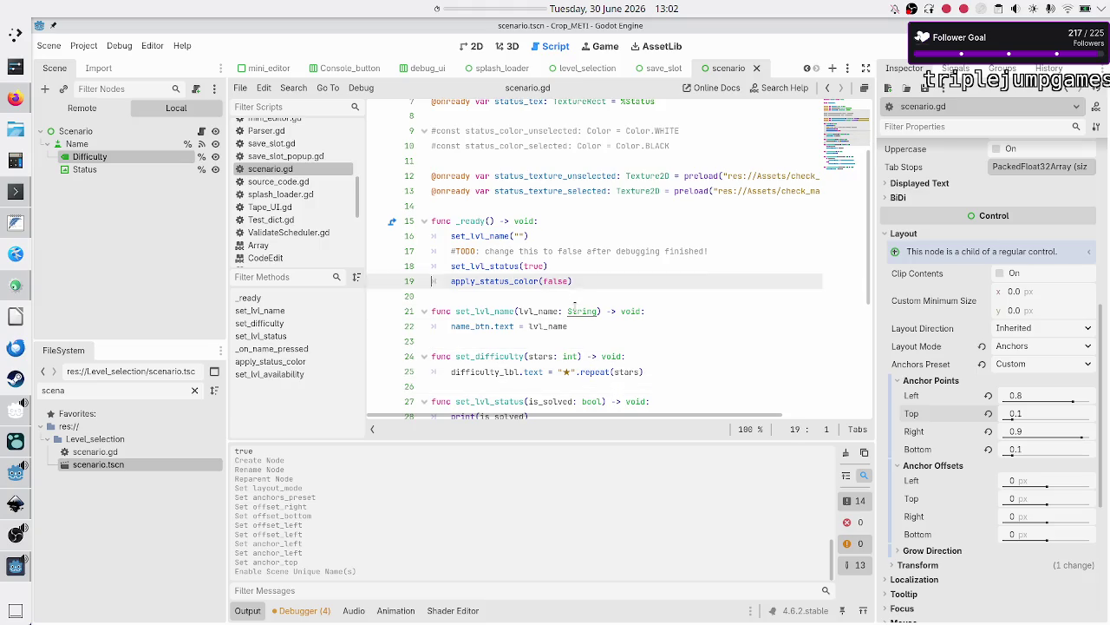
key("Down")
key("Down")
key("Down")
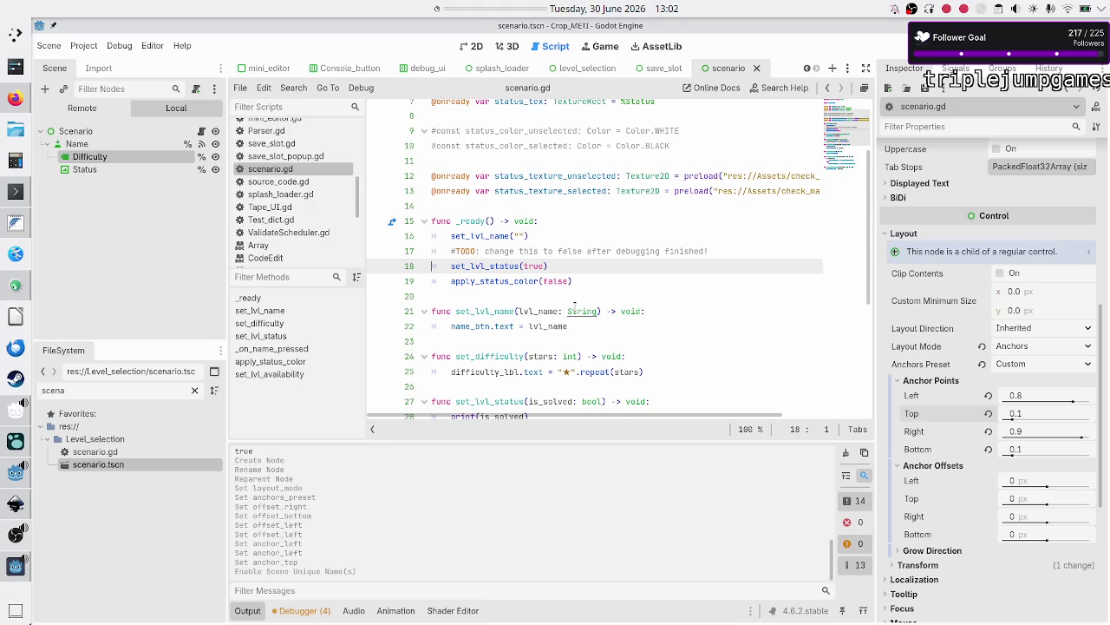
key("Down")
key("Down")
key("Up")
key("Up")
key("End")
key("shift+Left")
key("shift+Left")
key("shift+Left")
scroll(629, 292, "down", 2)
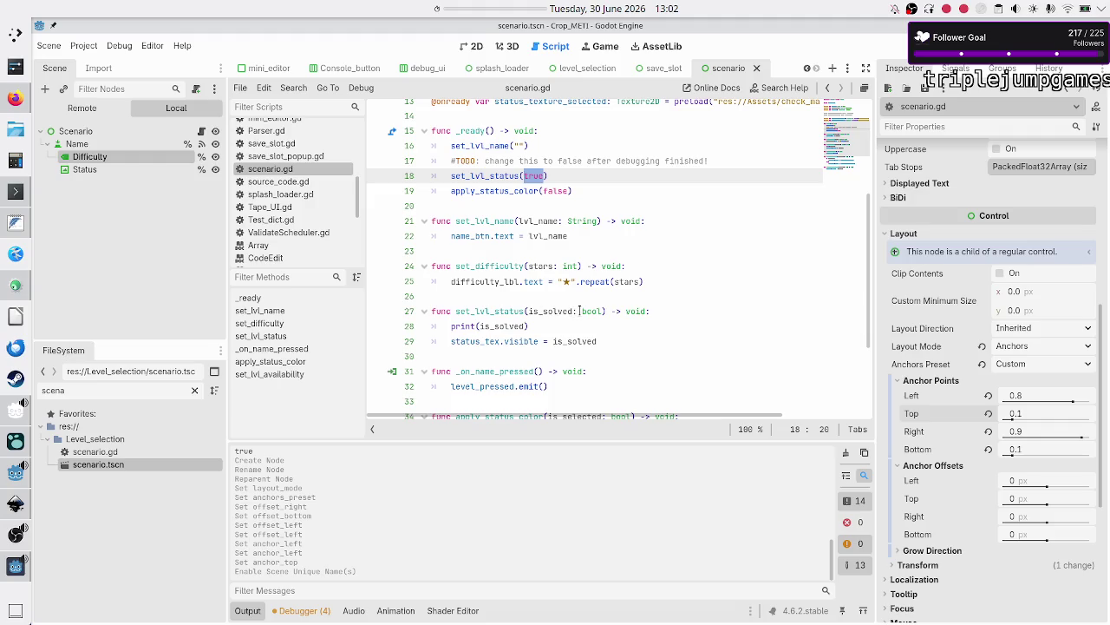
scroll(580, 310, "up", 2)
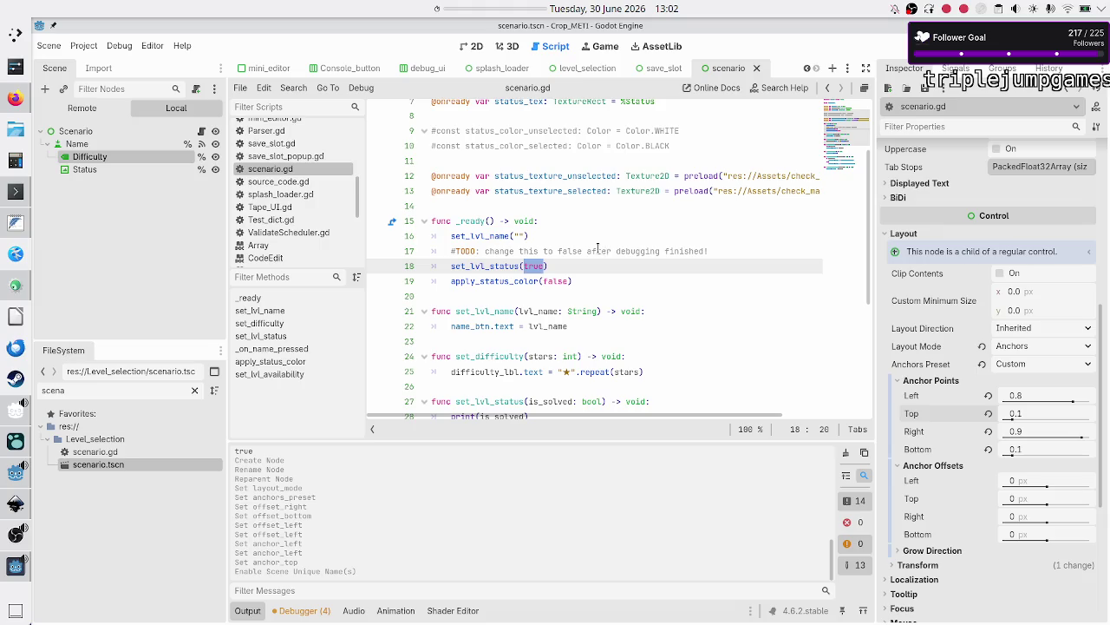
left_click(575, 267)
key("BackSpace")
key("BackSpace")
key("BackSpace")
type("false")
Select the whole TODO comment line above the set_lvl_status call.
key("Up")
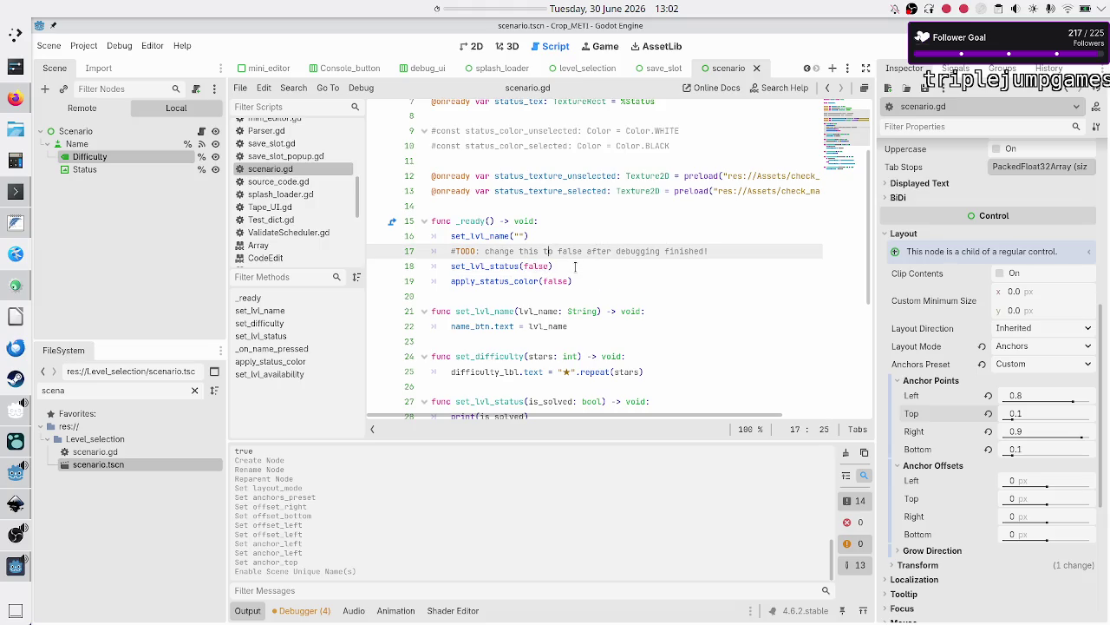
key("Home")
key("shift+End")
Delete the TODO comment and its leftover empty line from _ready.
key("BackSpace")
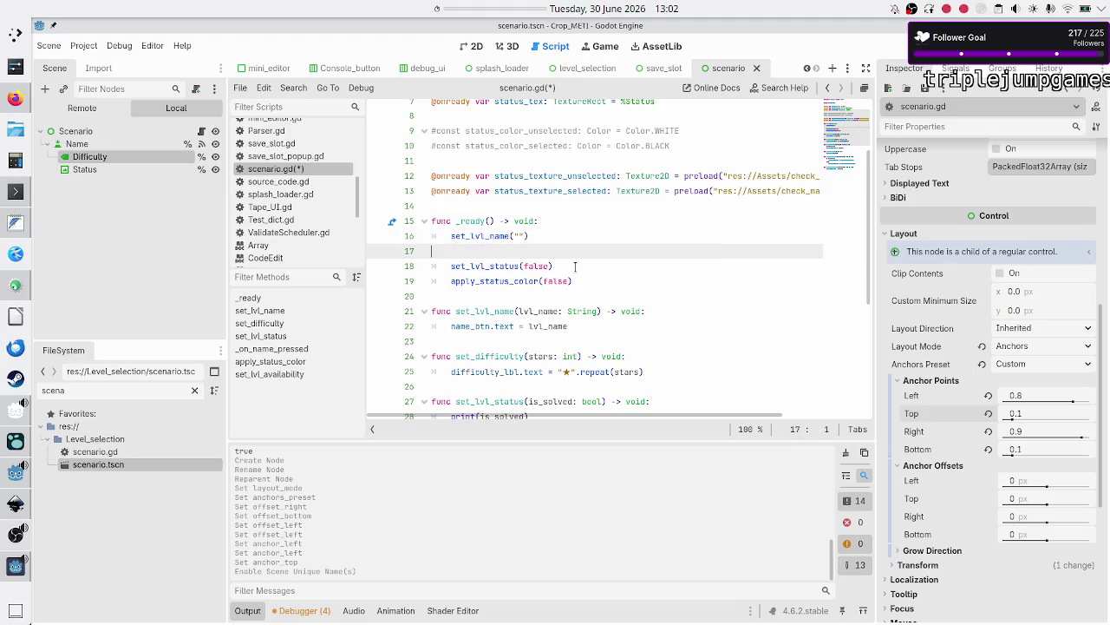
key("BackSpace")
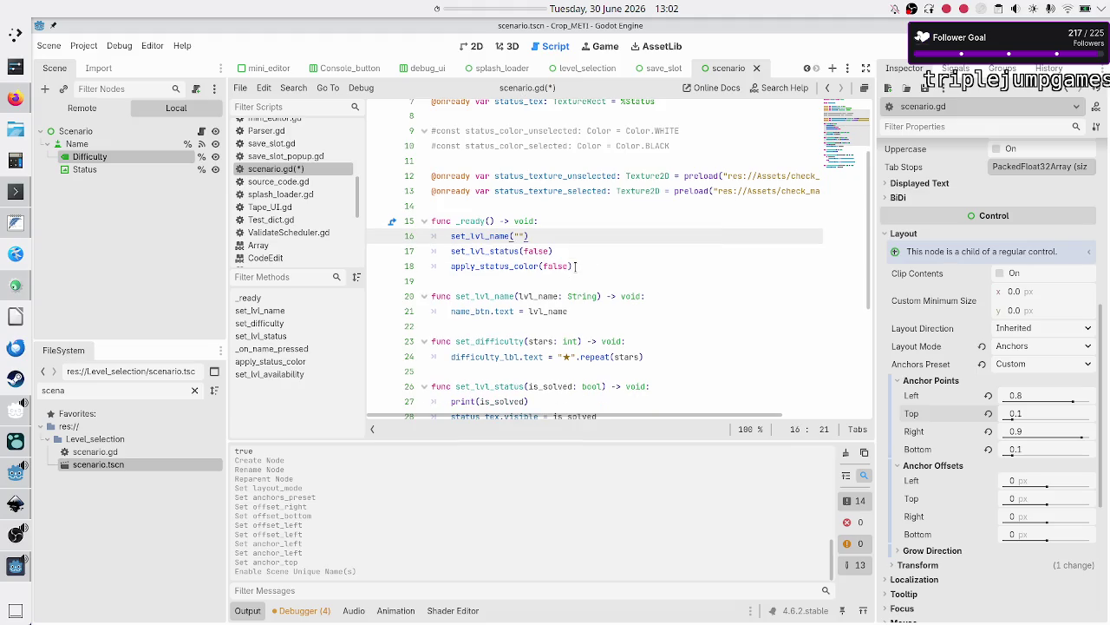
key("Down")
key("Down")
key("Home")
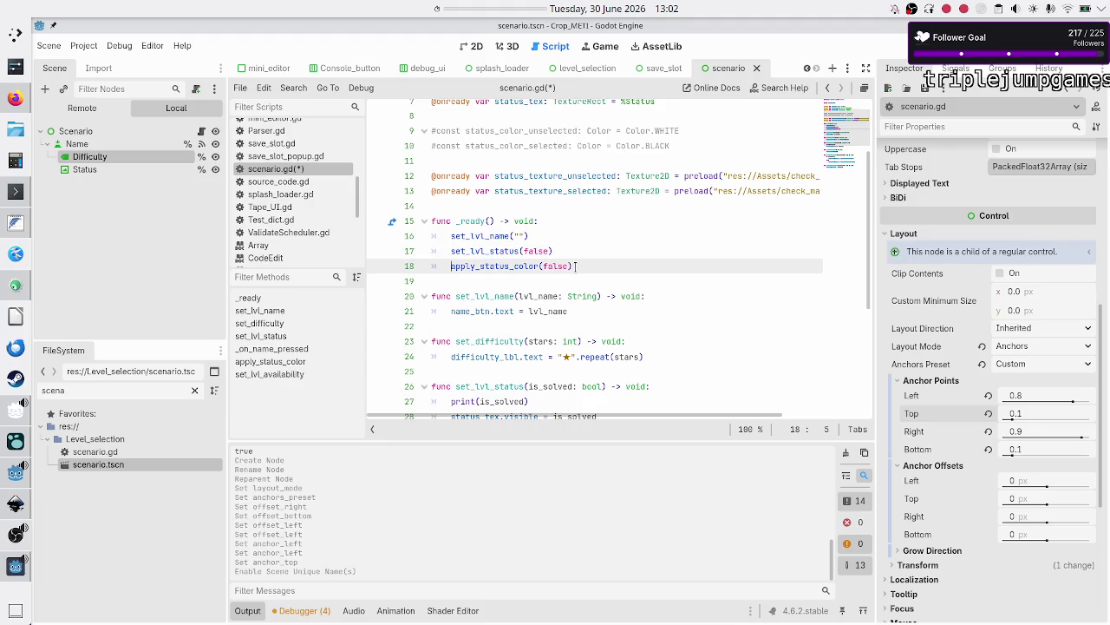
key("Up")
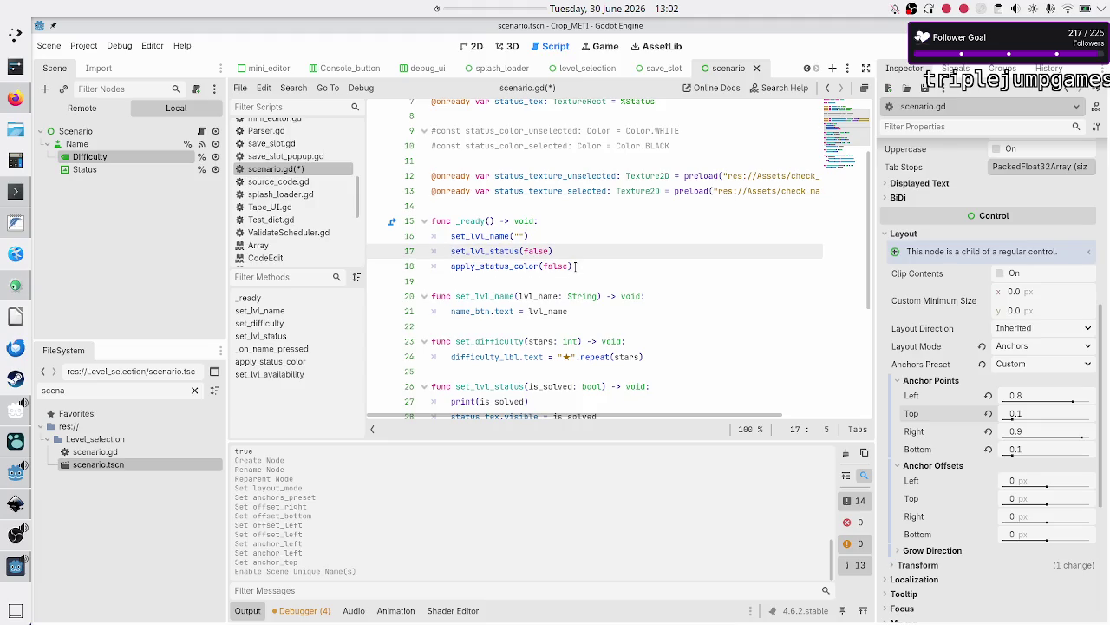
key("Up")
Insert a set_difficulty() call above set_lvl_status(false) using autocomplete.
key("End")
key("Return")
type("set_")
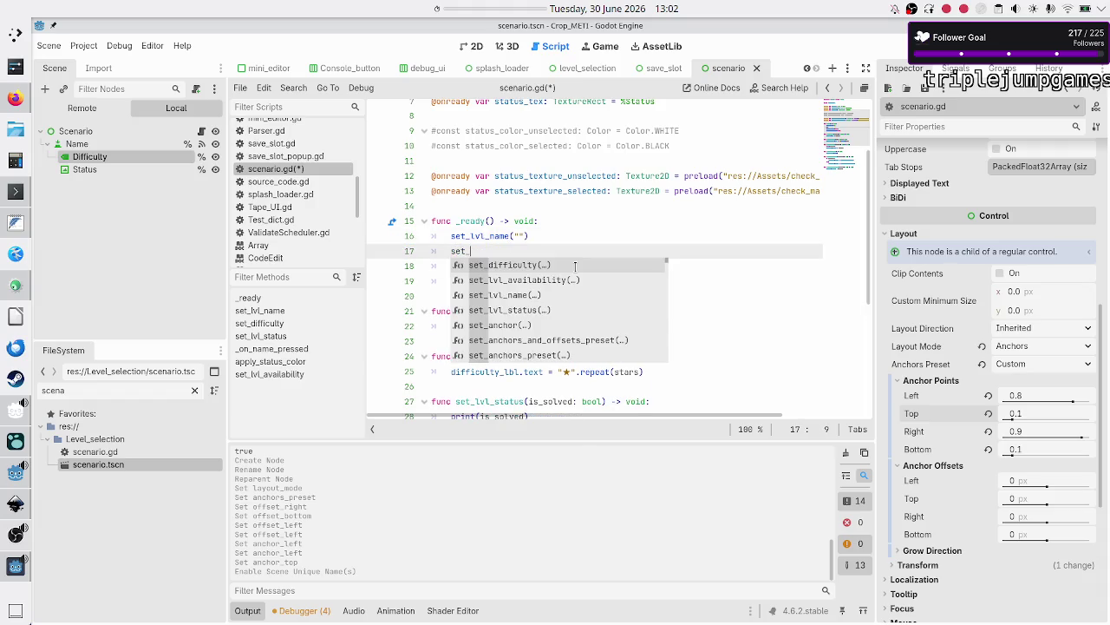
key("Return")
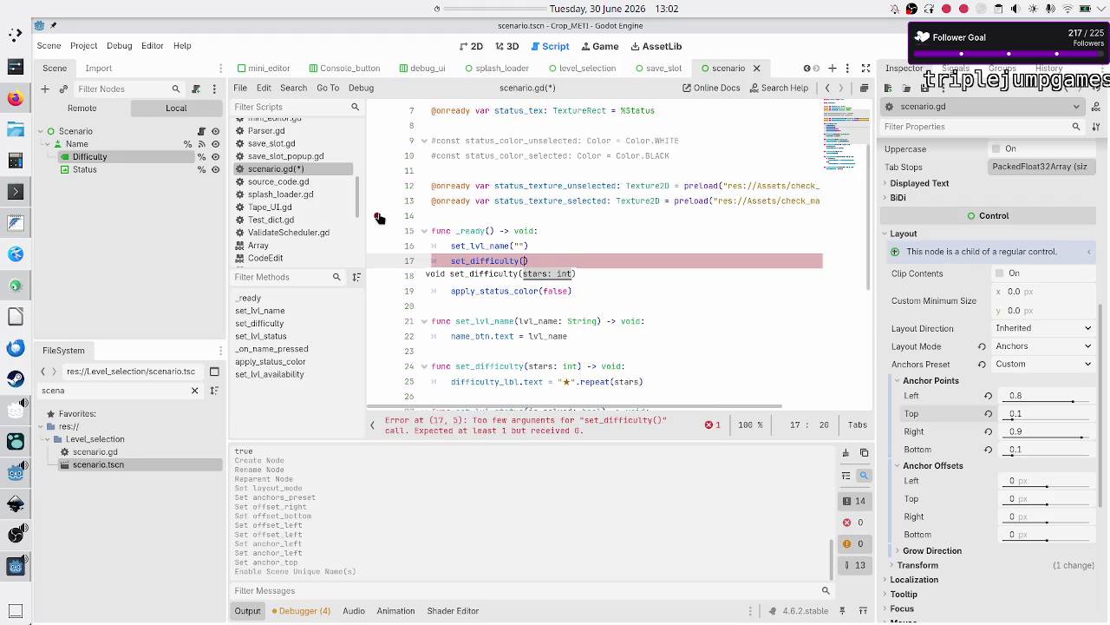
scroll(291, 243, "down", 2)
scroll(292, 246, "down", 4)
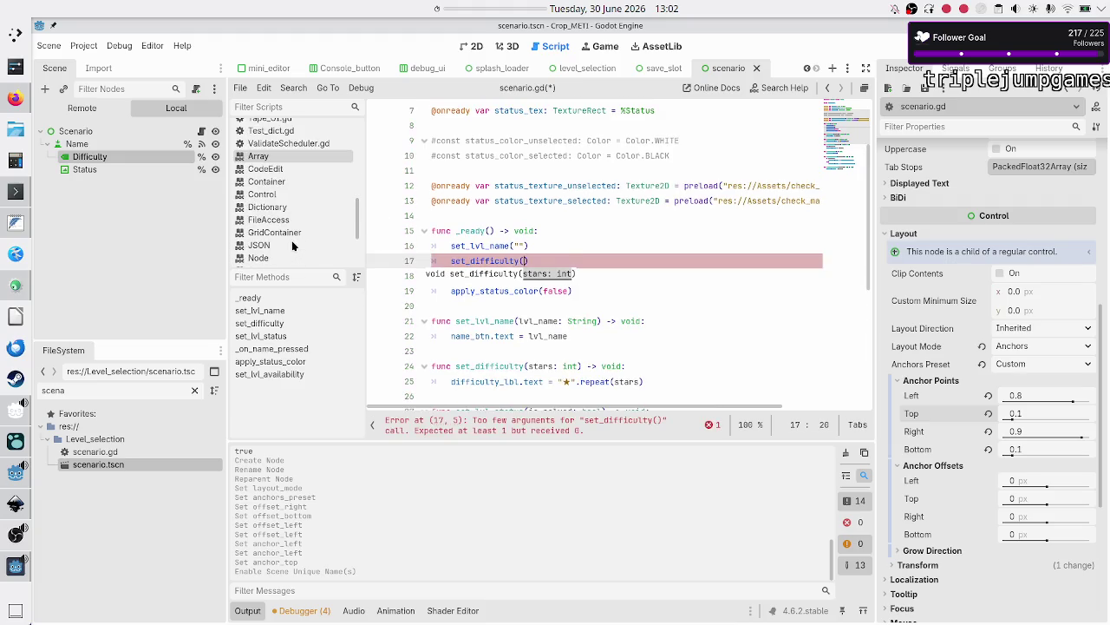
scroll(292, 247, "down", 3)
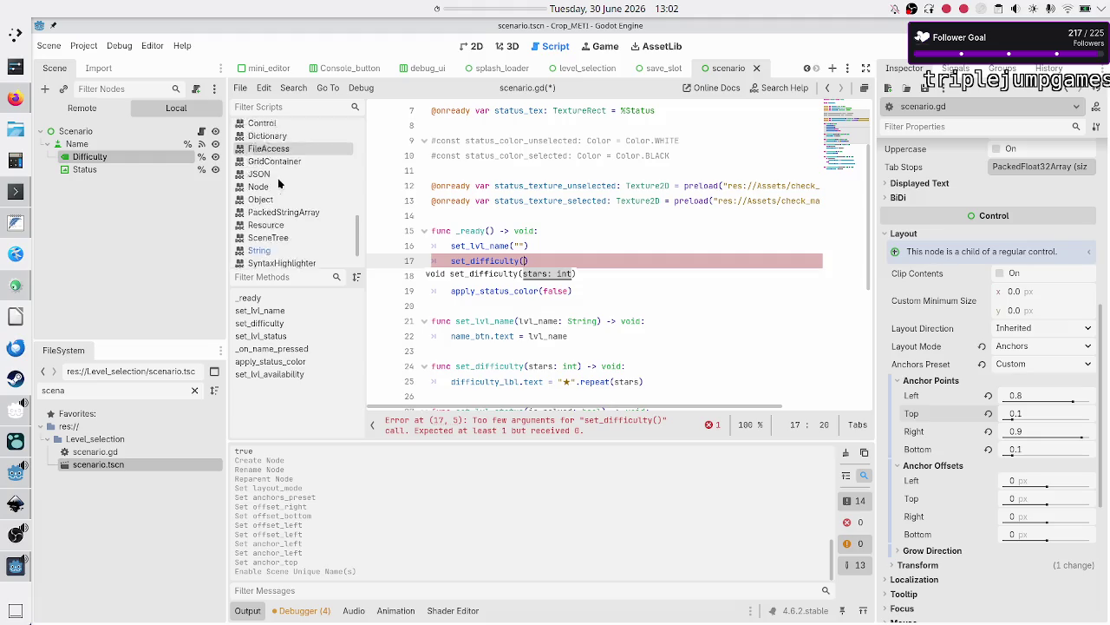
Open the String class documentation at the repeat(count) method entry.
left_click(271, 220)
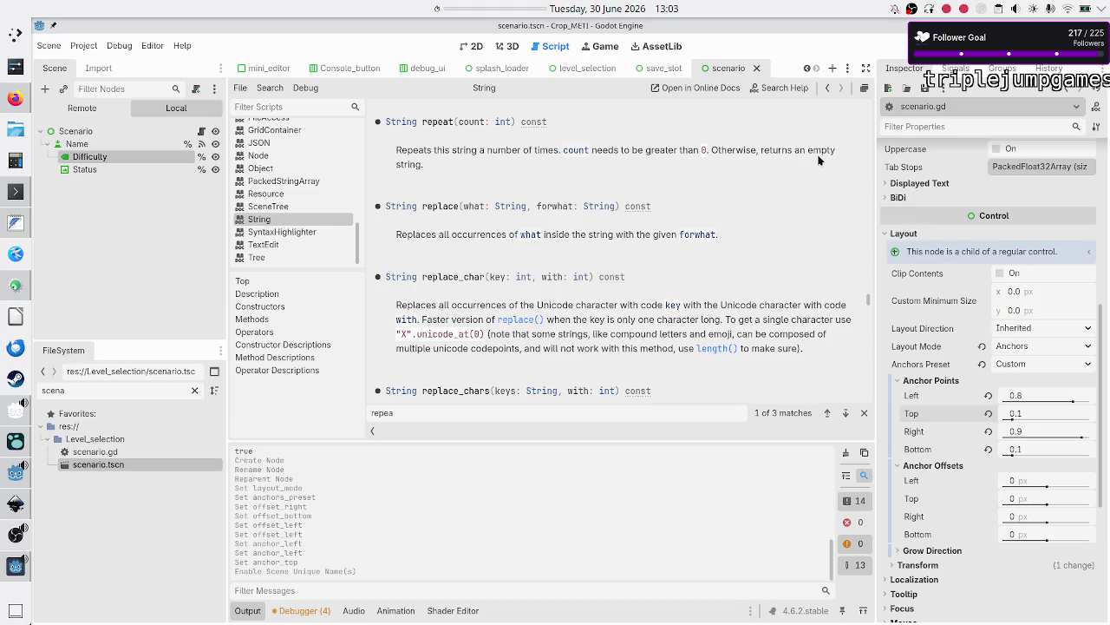
scroll(278, 185, "up", 5)
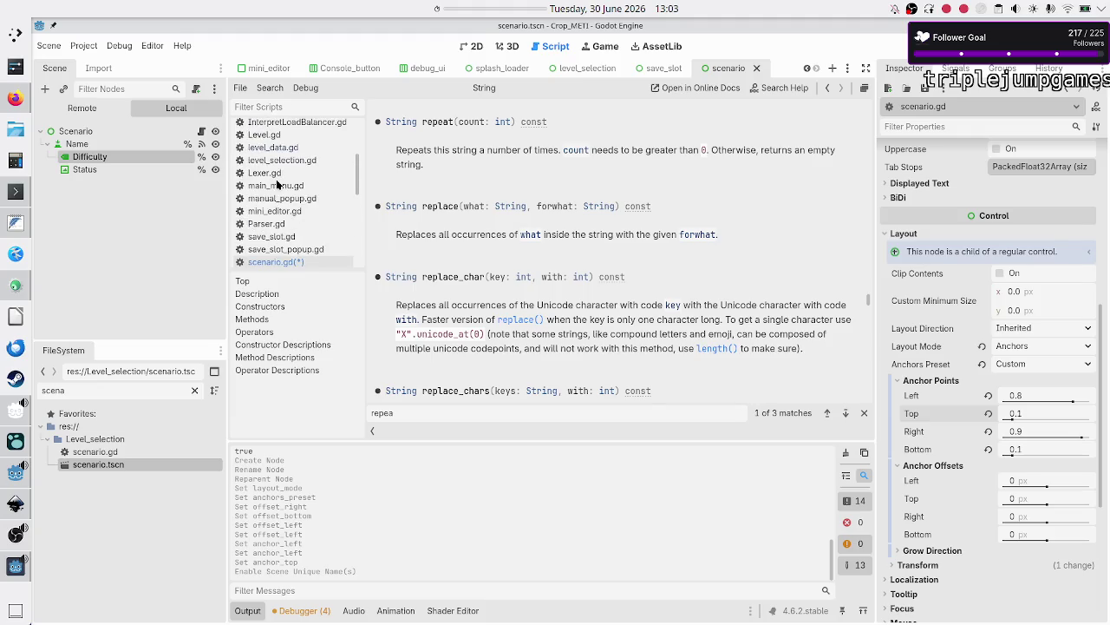
Back in scenario.gd, make _ready call set_difficulty(0) and save the script.
left_click(294, 262)
type("0")
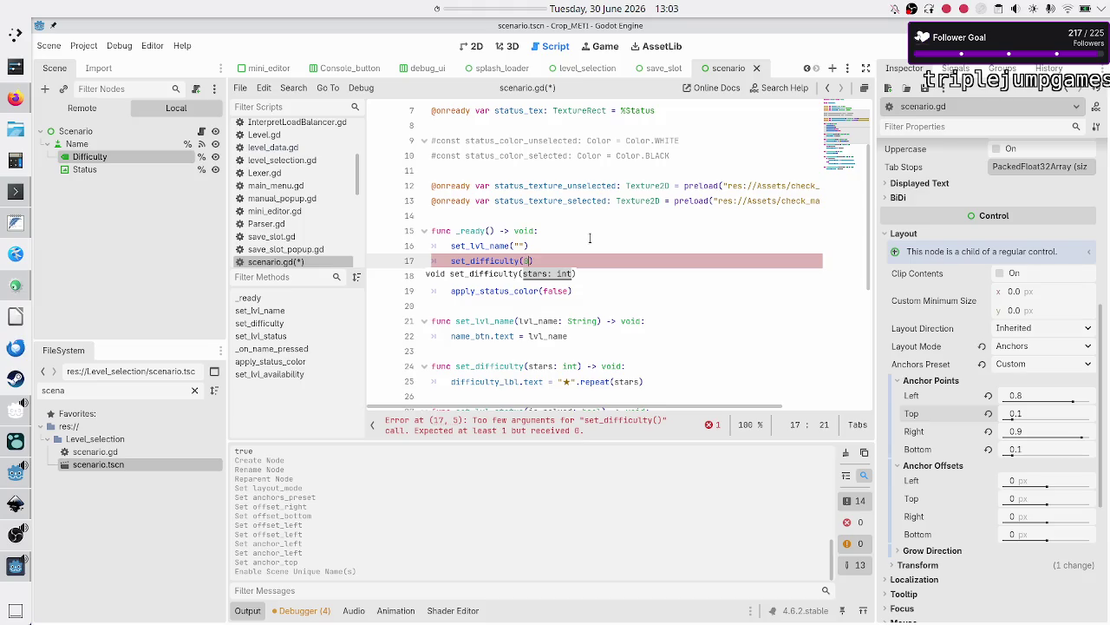
key("ctrl+v")
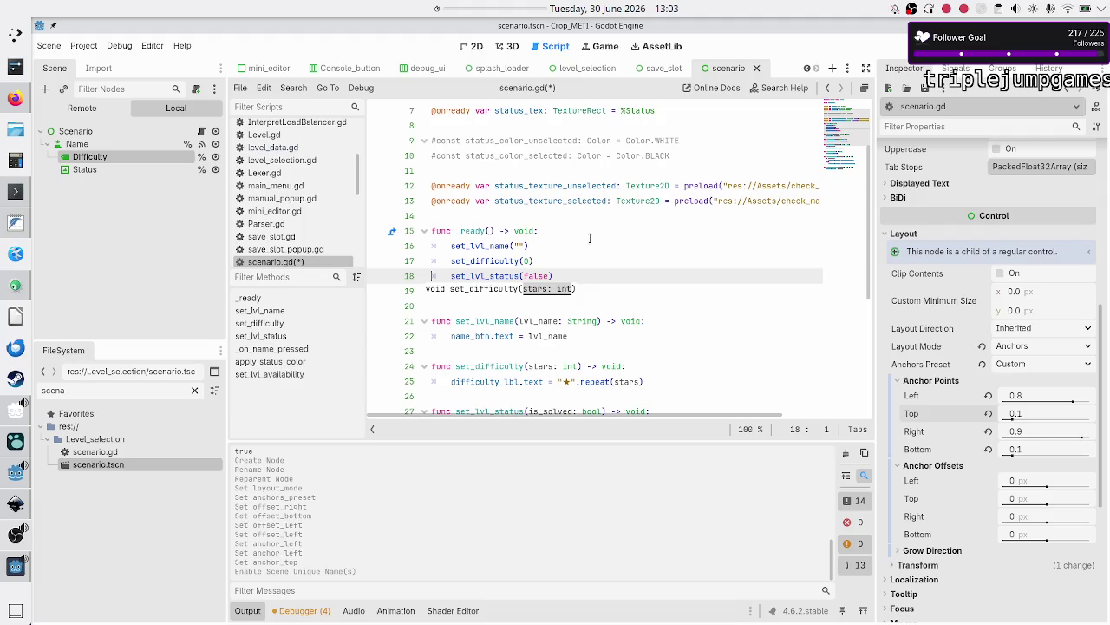
key("Down")
key("Down")
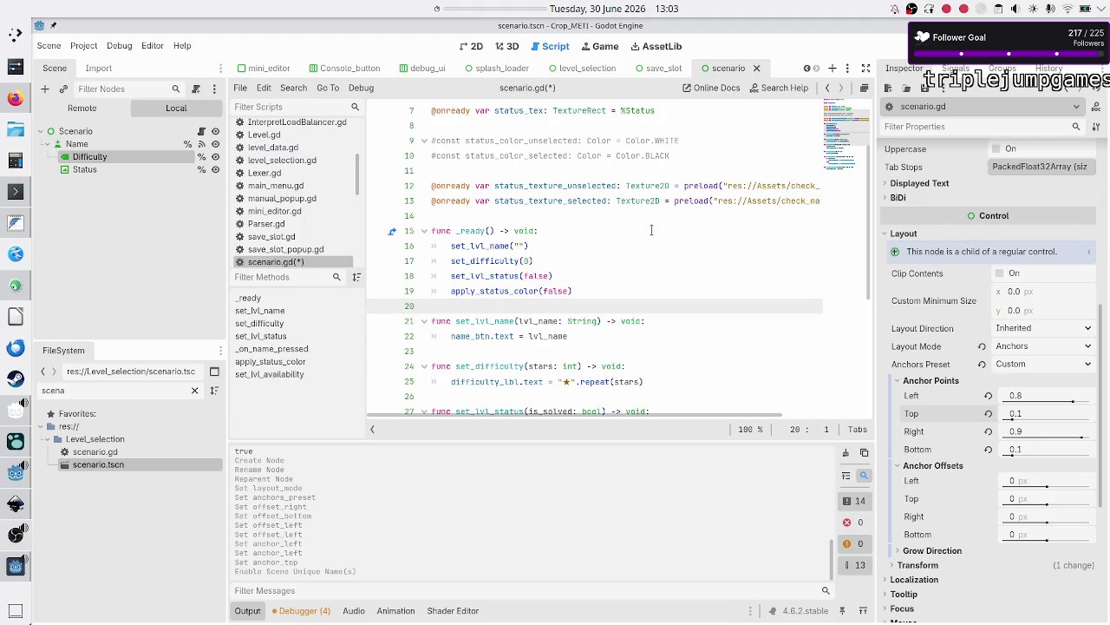
key("ctrl+s")
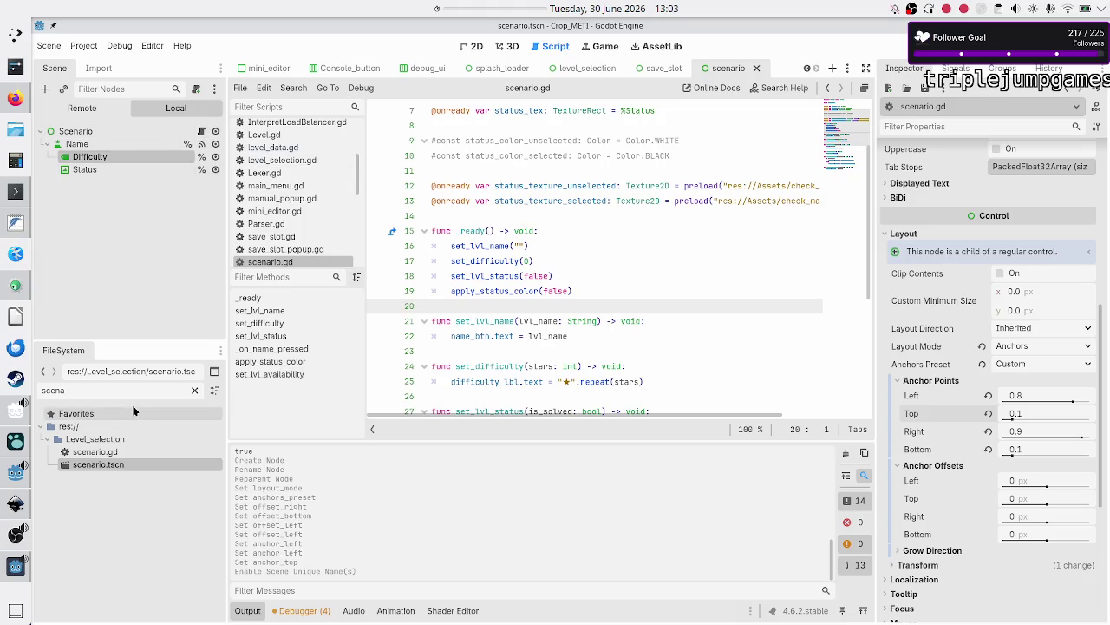
Filter FileSystem by 'level se', open level_selection.gd, and find set_lvl_name in add_level_to_grid.
key("ctrl+a")
type("level se")
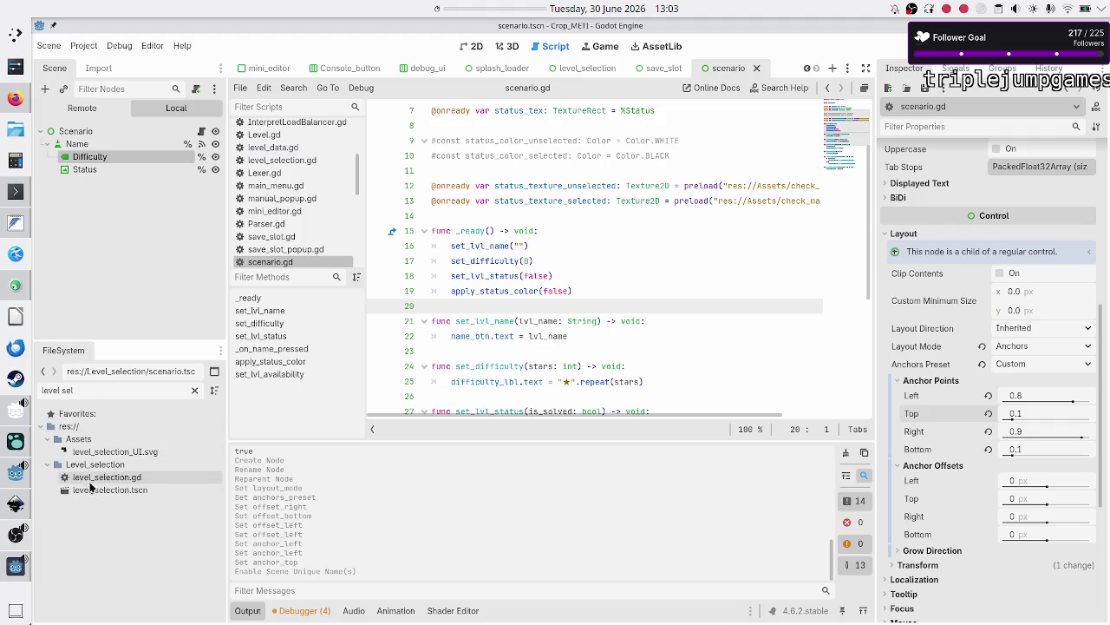
double_click(129, 477)
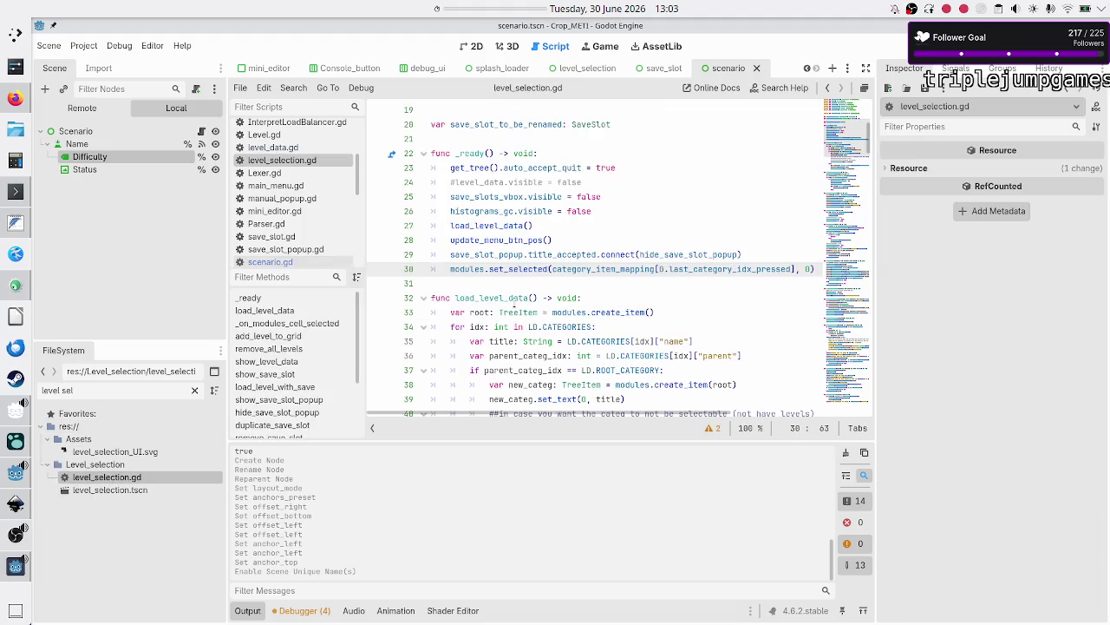
scroll(538, 310, "down", 5)
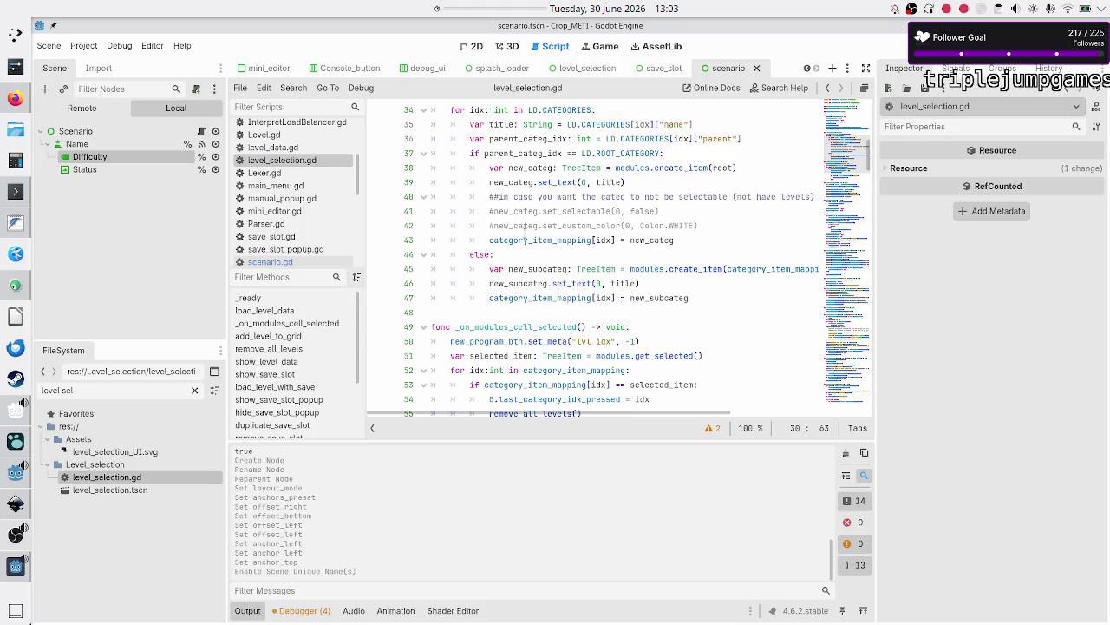
scroll(518, 277, "down", 1)
scroll(518, 278, "down", 3)
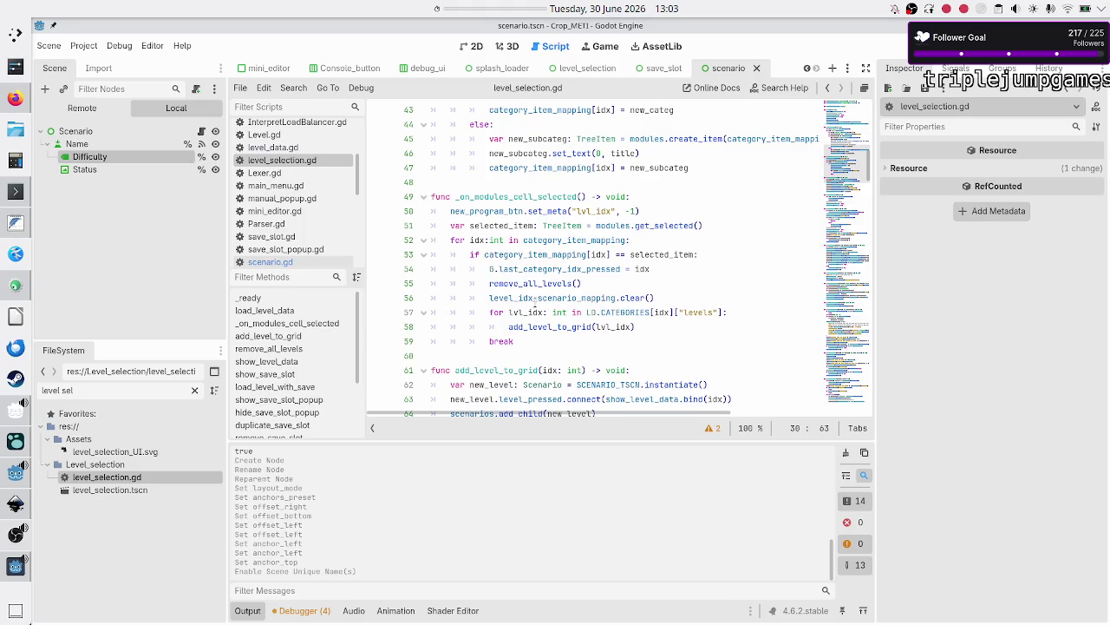
double_click(546, 326)
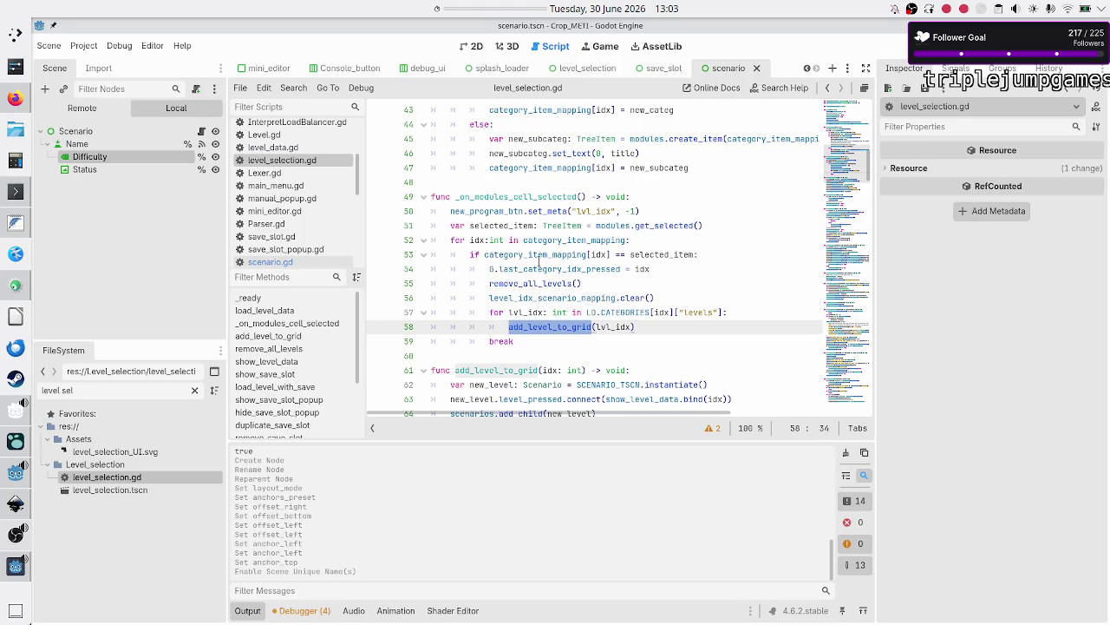
scroll(539, 262, "down", 5)
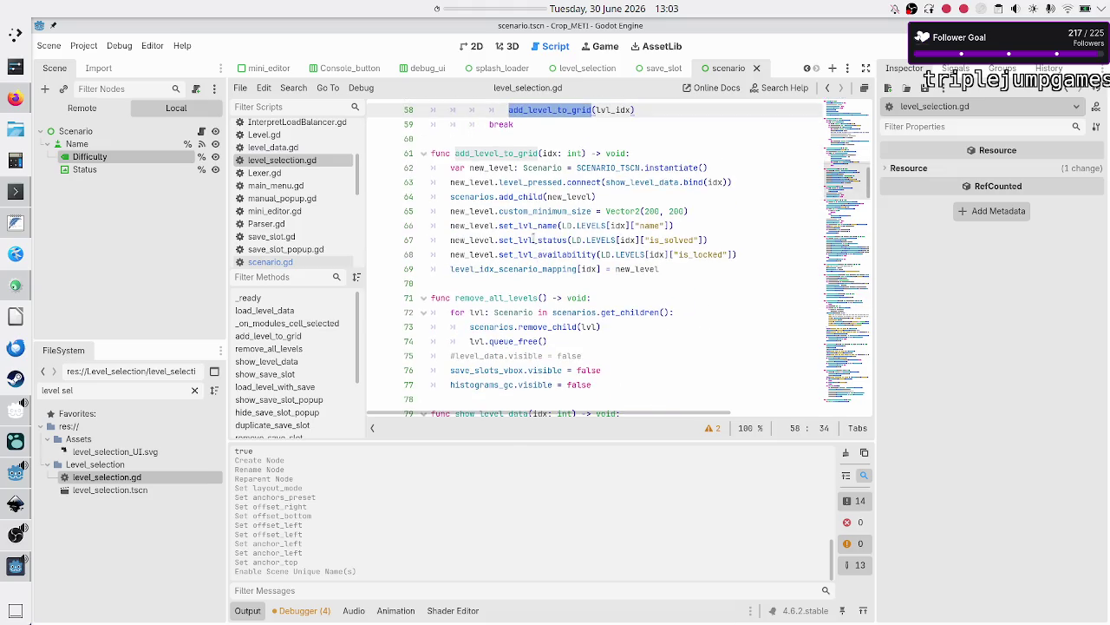
double_click(534, 227)
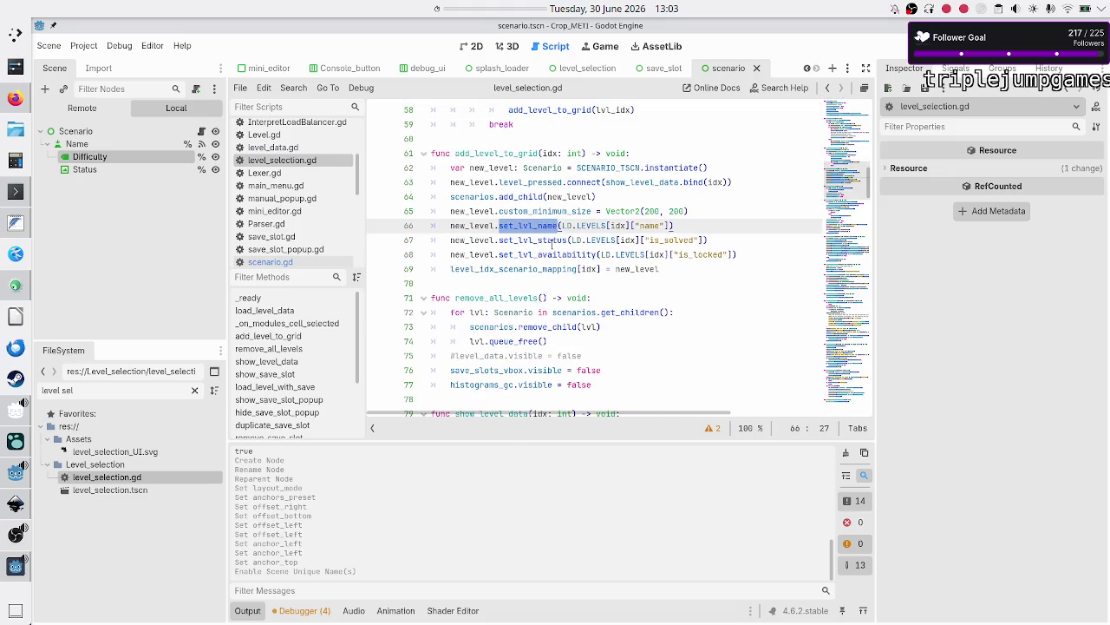
Add a new_level.set_difficulty() call on line 67 after the set_lvl_name call.
left_click(697, 226)
key("Return")
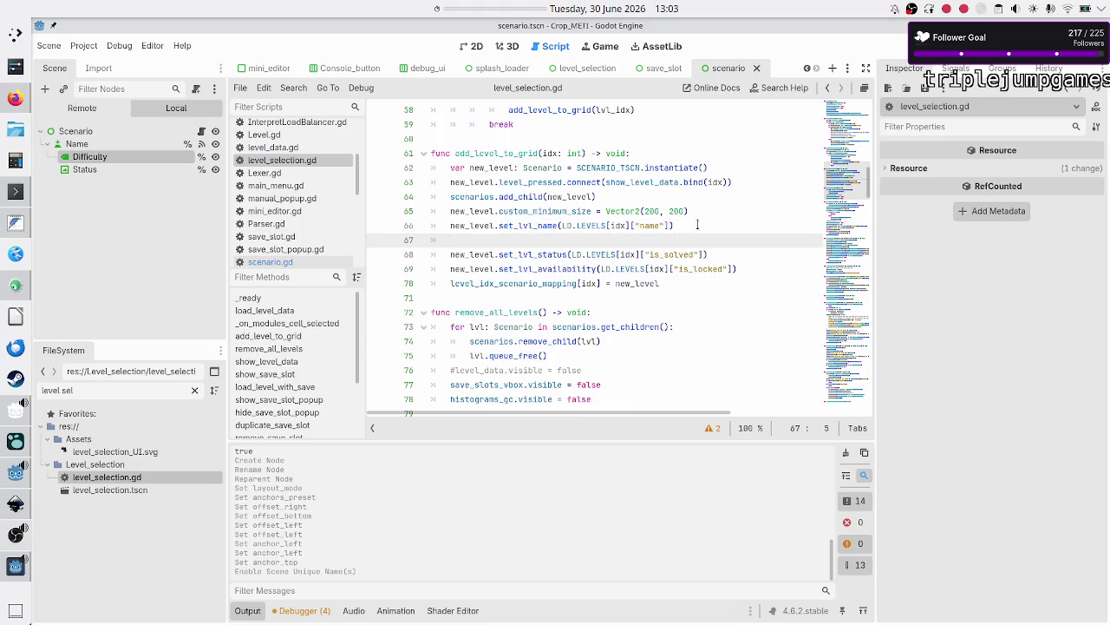
type("new_level.s")
type("et_diff")
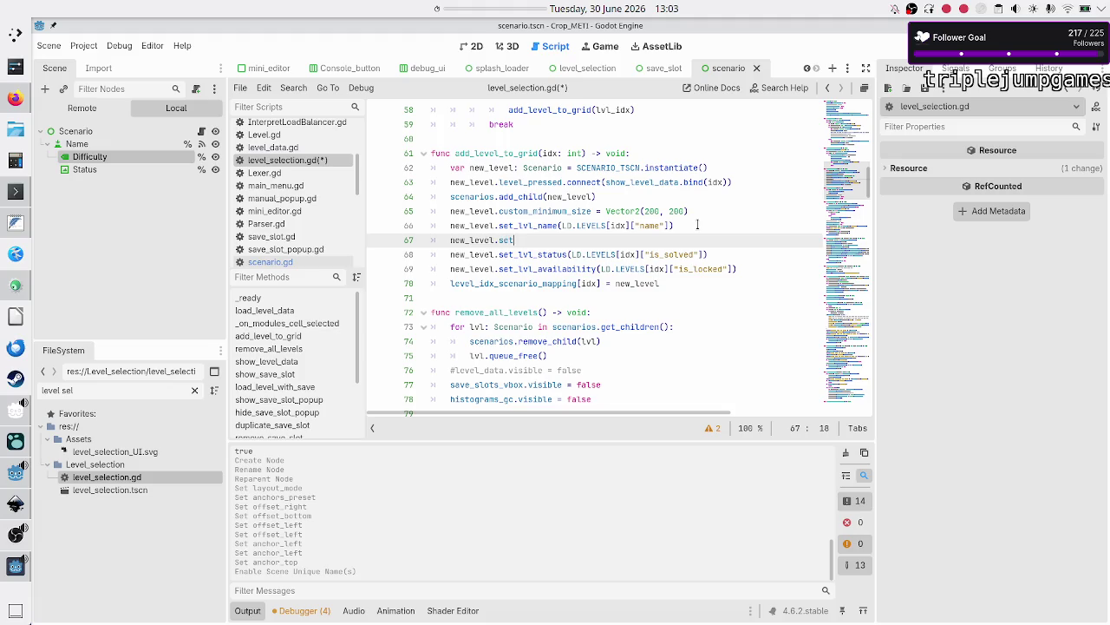
key("Return")
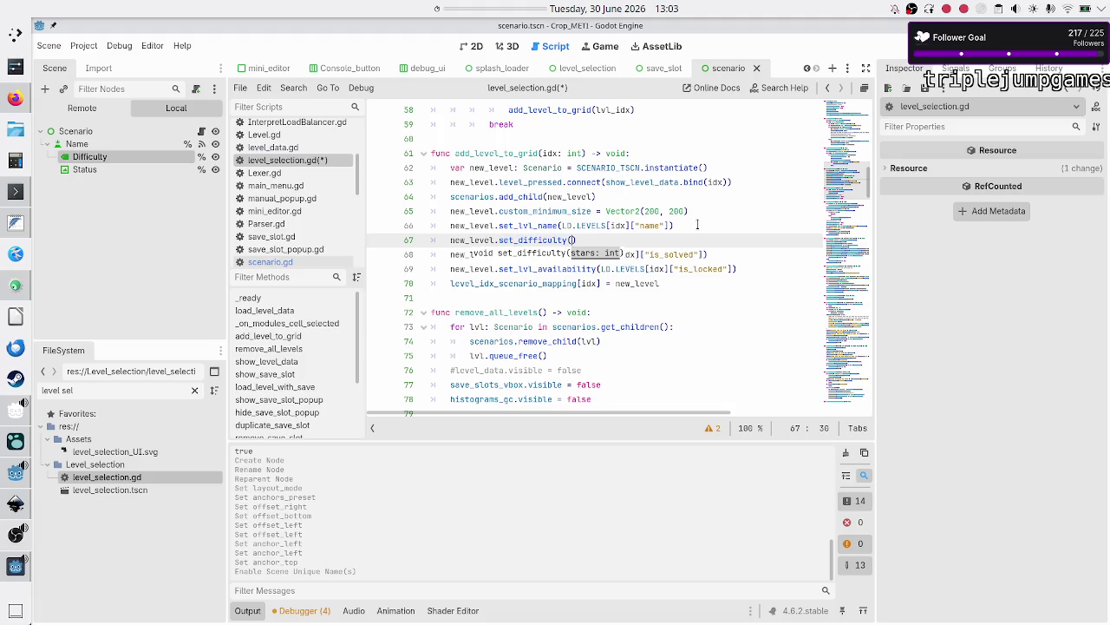
Pass LD.LEVELS[idx]["difficulty"] to set_difficulty and save level_selection.gd.
key("Up")
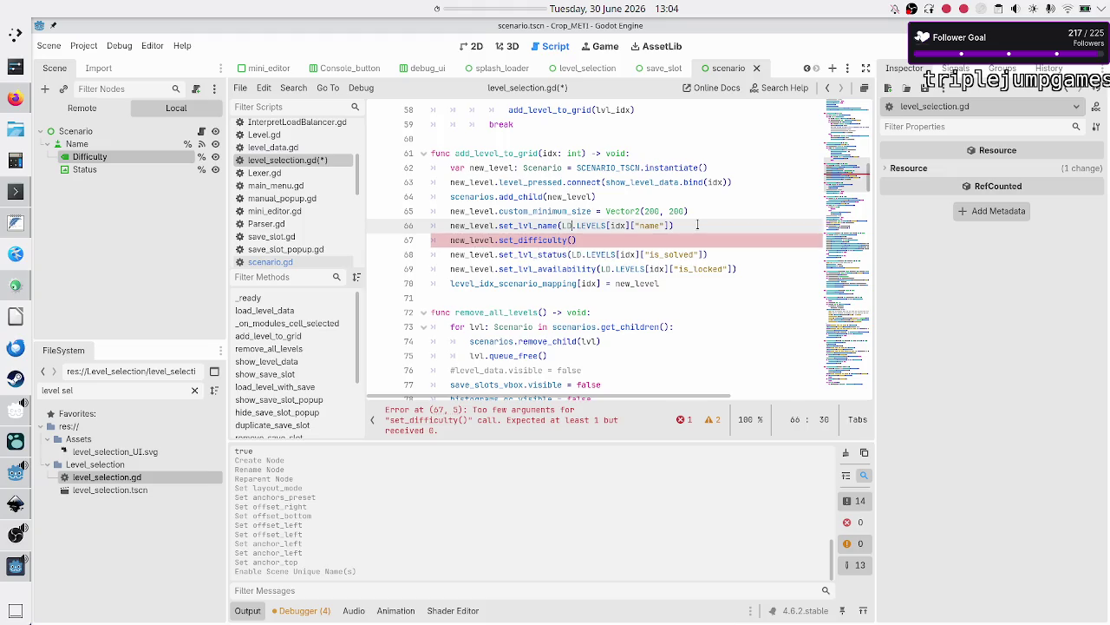
key("shift+Right")
key("shift+Right")
key("shift+Right")
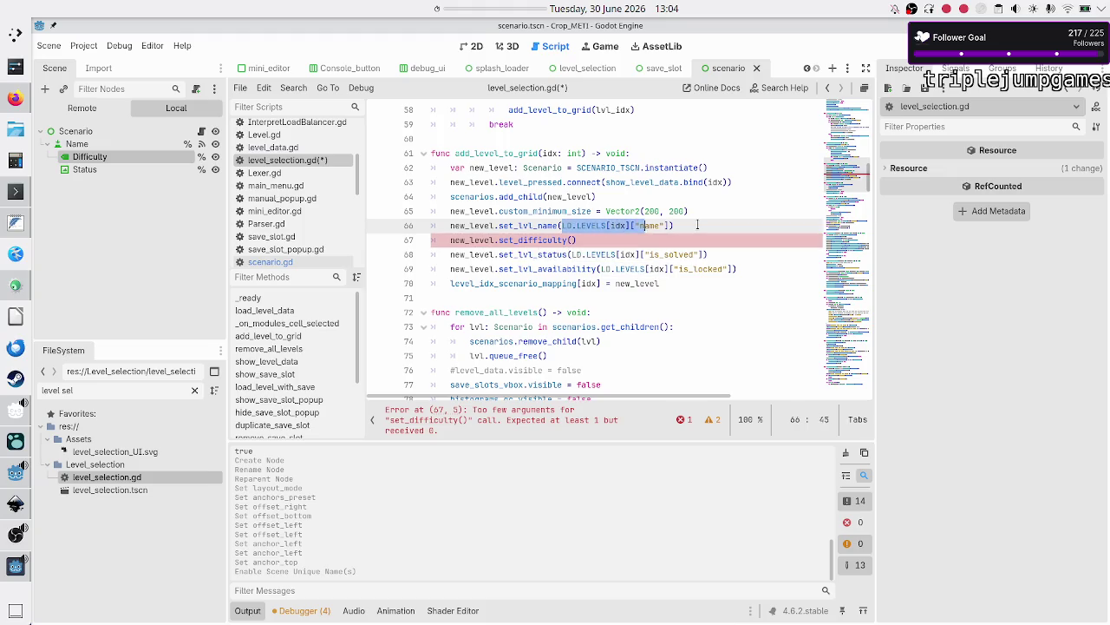
key("ctrl+c")
key("Down")
key("Left")
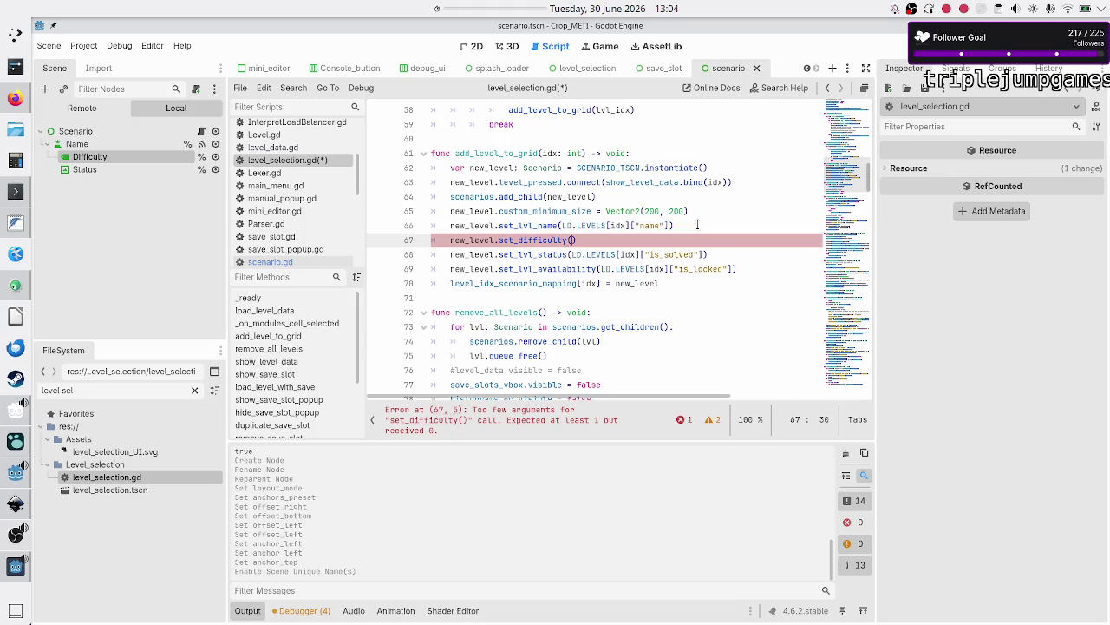
key("ctrl+v")
key("BackSpace")
key("BackSpace")
key("BackSpace")
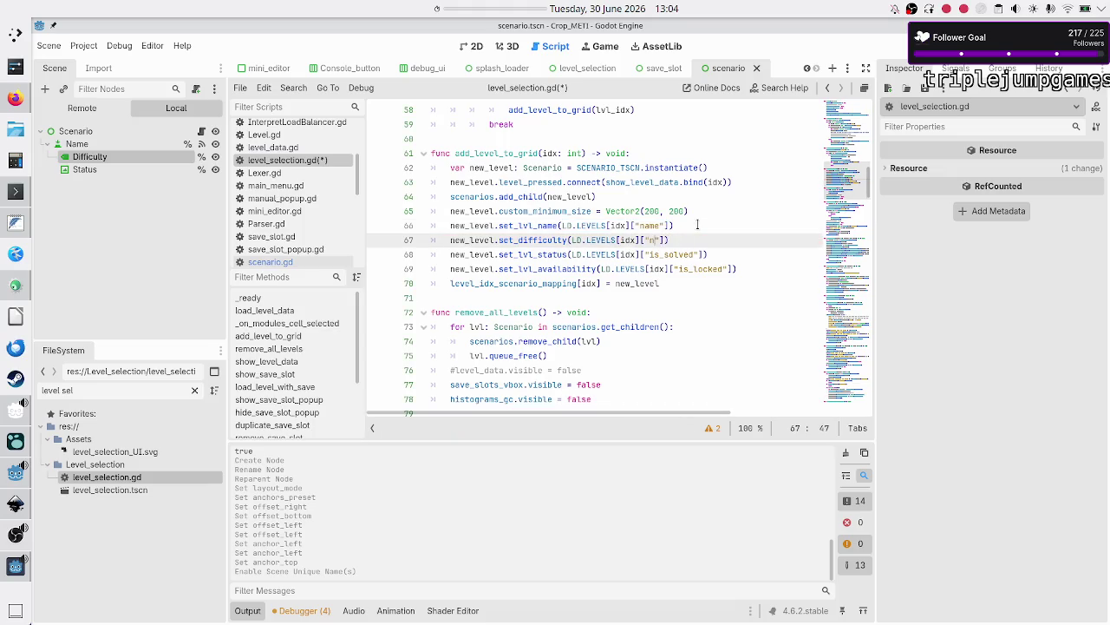
type("difficulty")
key("ctrl+s")
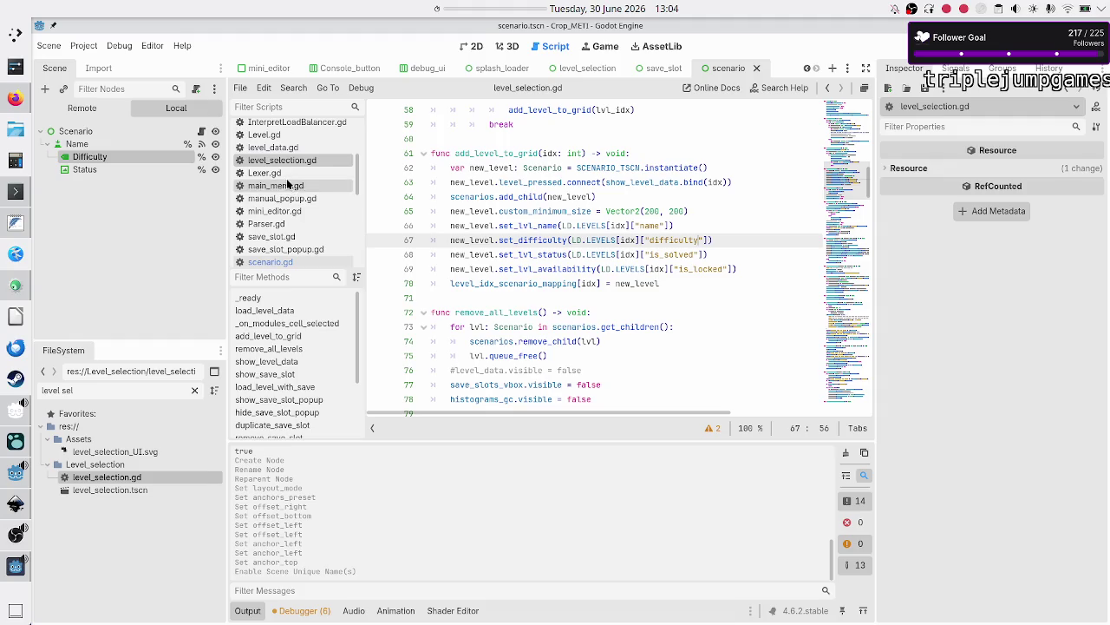
Open level_data.gd and select the Counting level's "difficulty": 5 line.
scroll(289, 186, "up", 5)
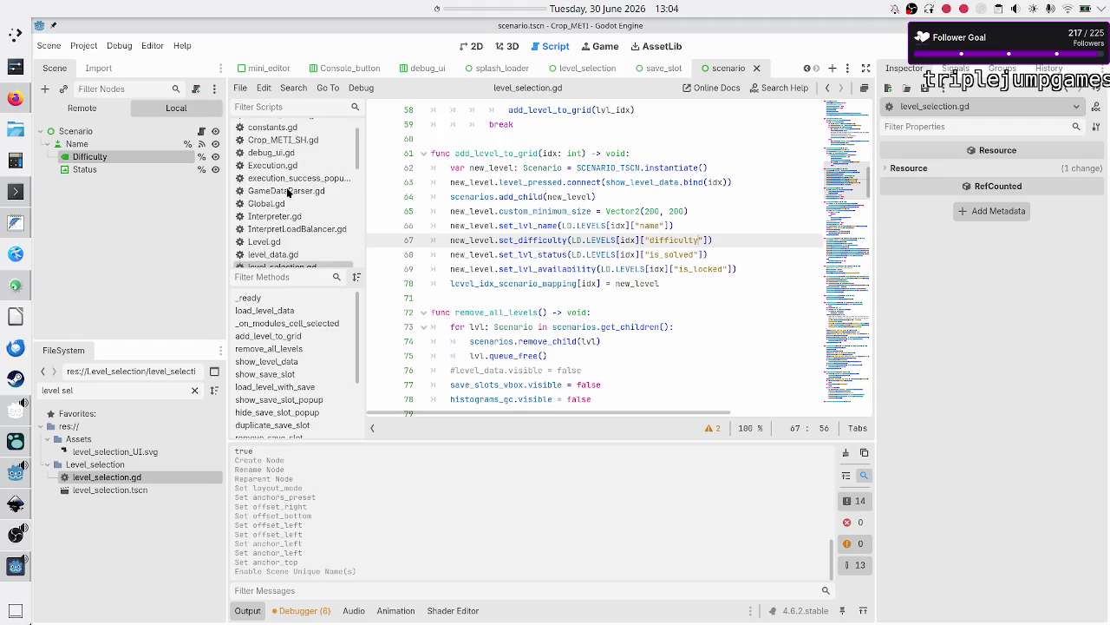
scroll(289, 193, "down", 3)
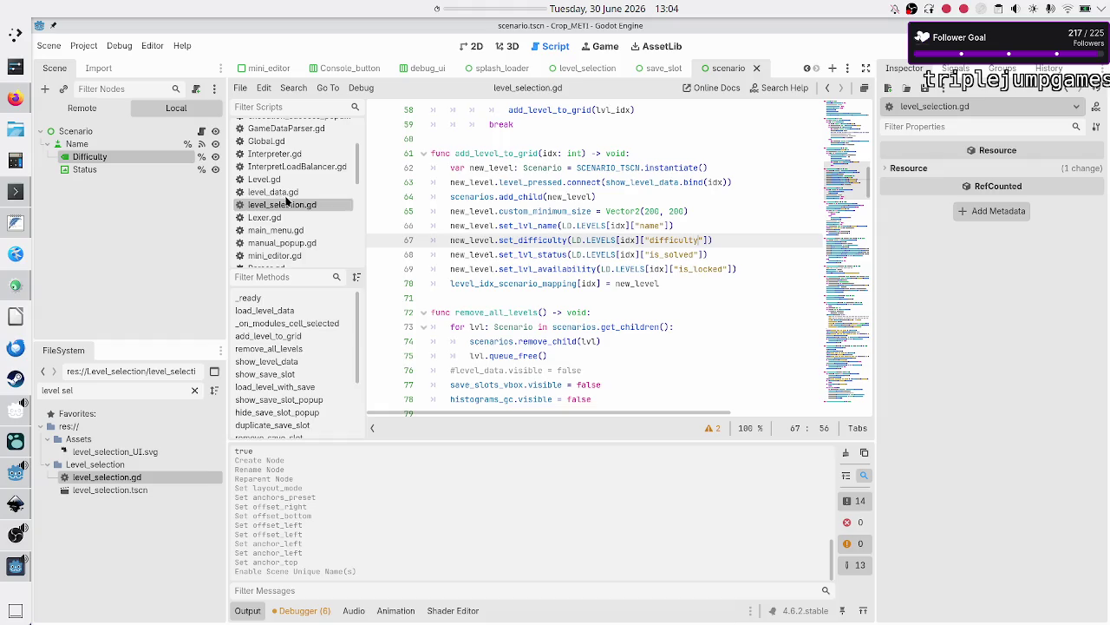
left_click(289, 192)
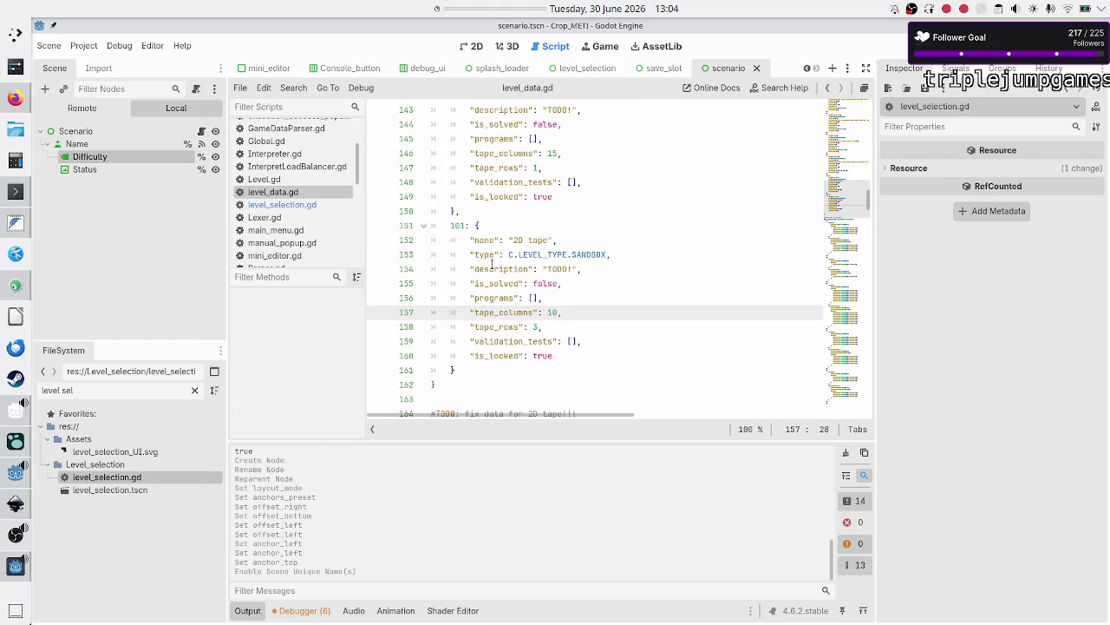
scroll(491, 265, "up", 7)
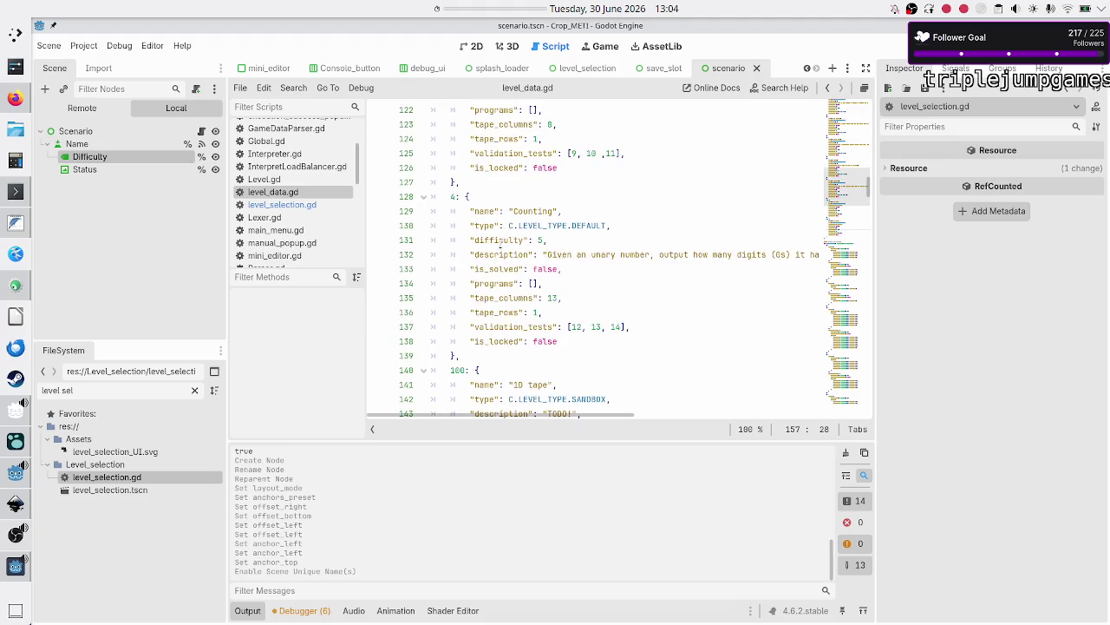
left_click(500, 245)
key("Home")
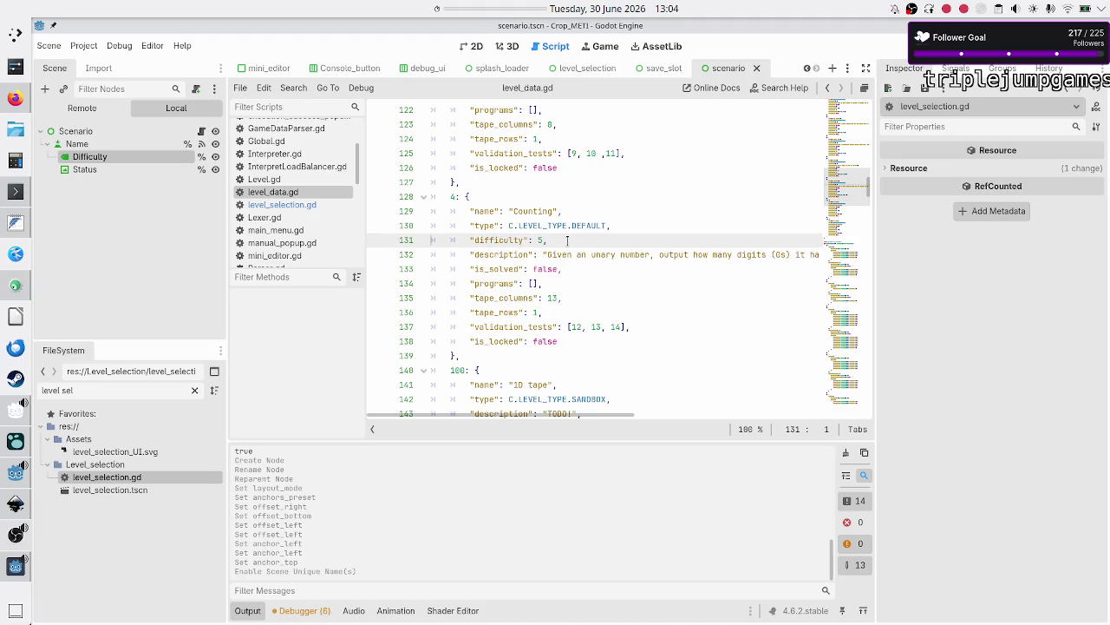
key("shift+End")
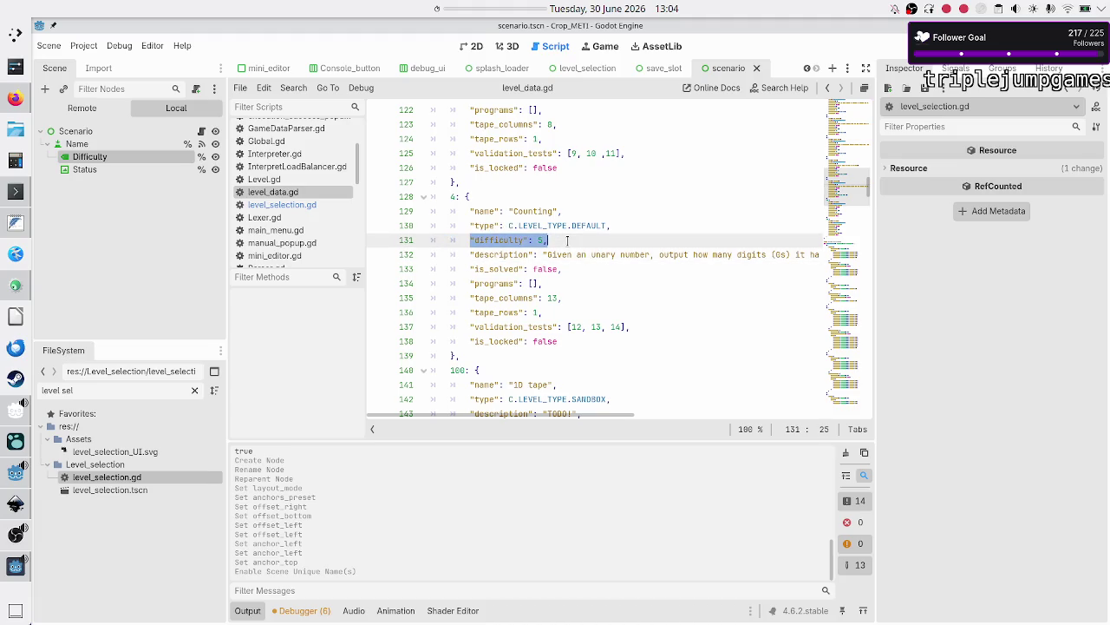
Add a "difficulty": 0 line to the 1D tape level entry.
key("Down")
key("Down")
key("Down")
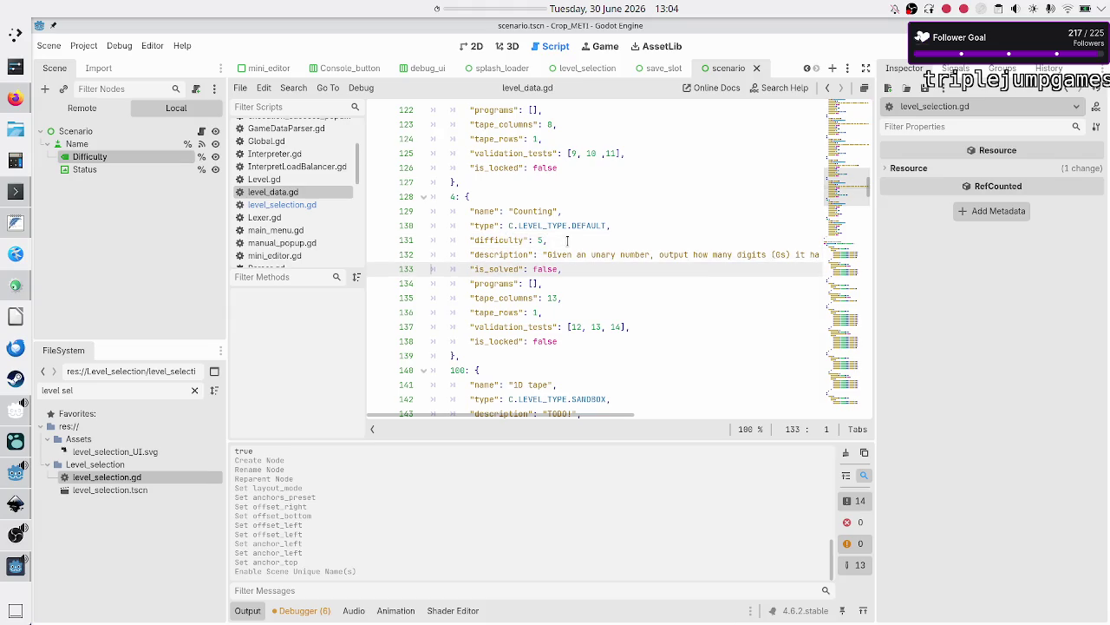
key("Up")
key("Up")
key("Up")
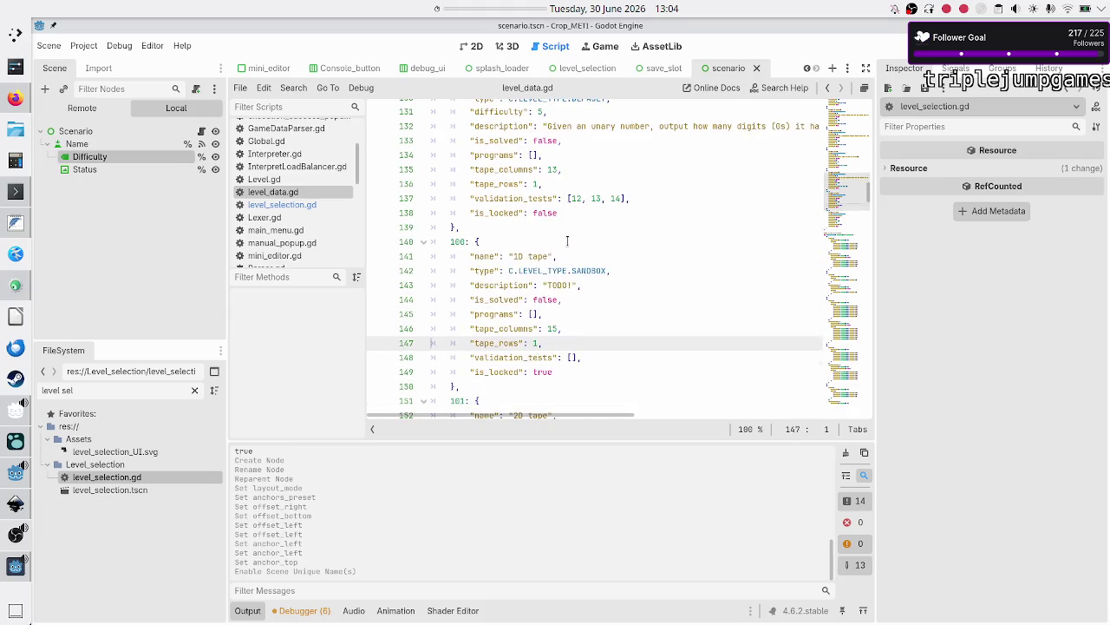
key("Up")
key("Up")
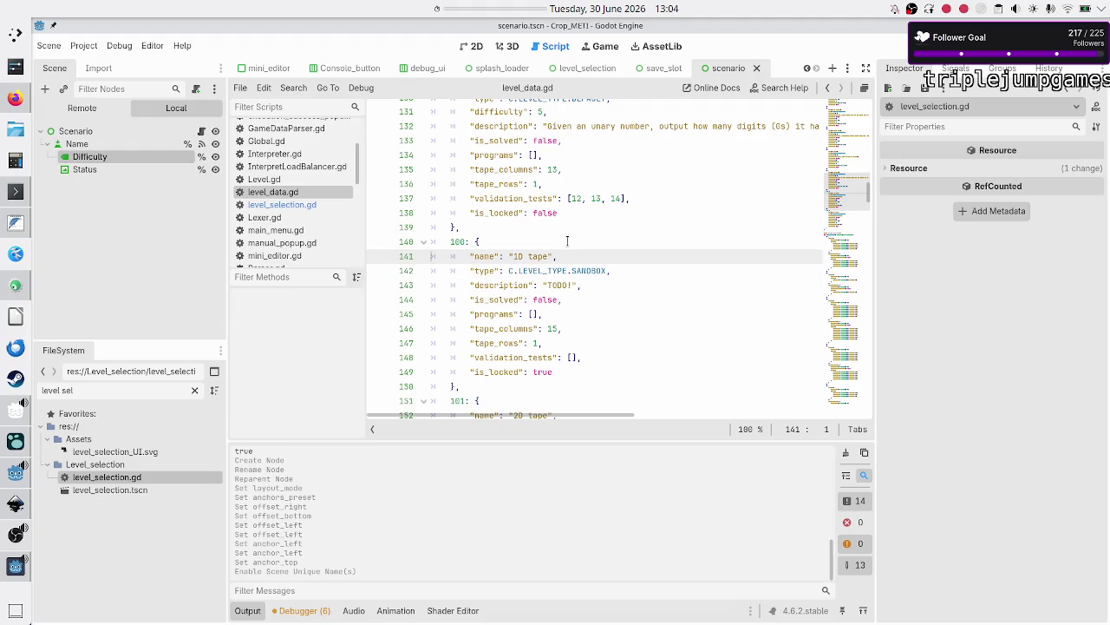
key("Down")
key("End")
key("Return")
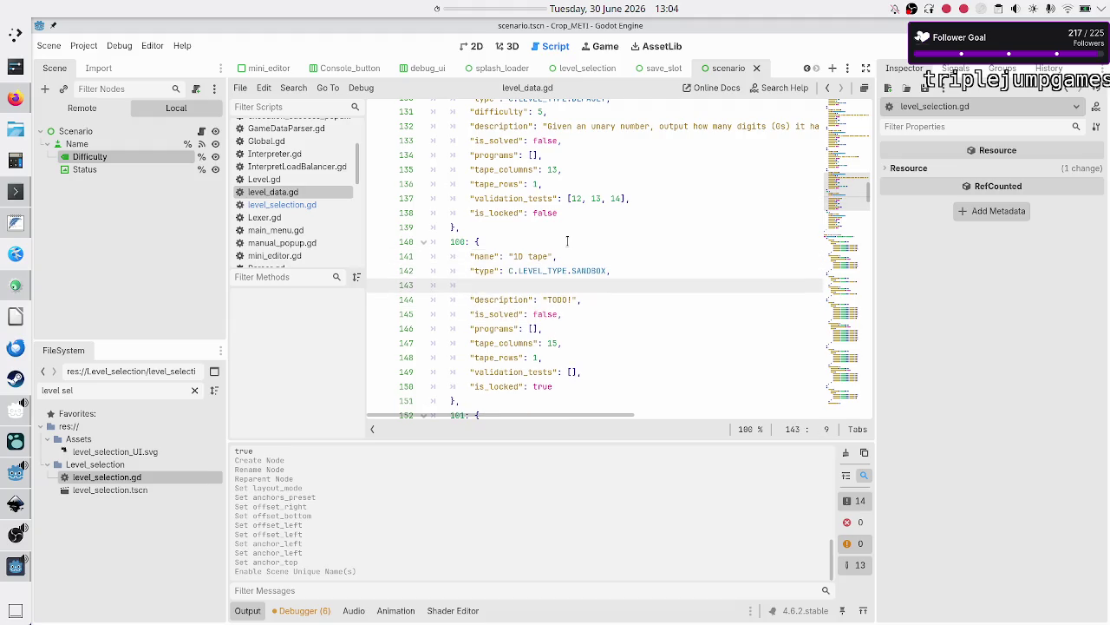
key("ctrl+v")
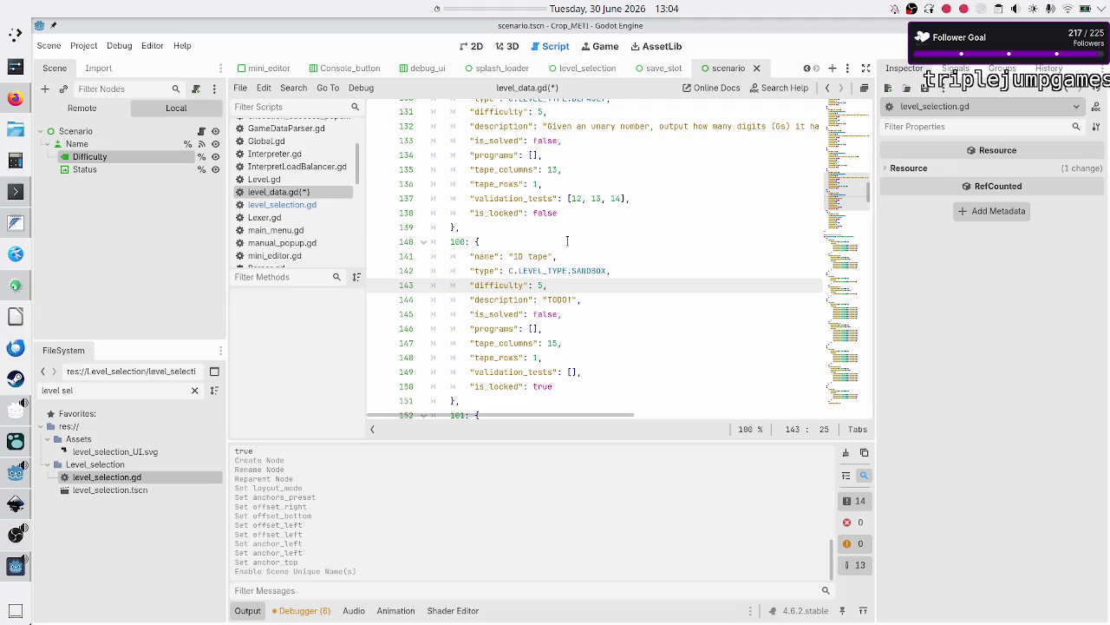
key("BackSpace")
type("0")
Add "difficulty": 0 to the 2D tape entry, save level_data.gd and run the game.
key("Home")
key("Left")
key("shift+End")
key("ctrl+c")
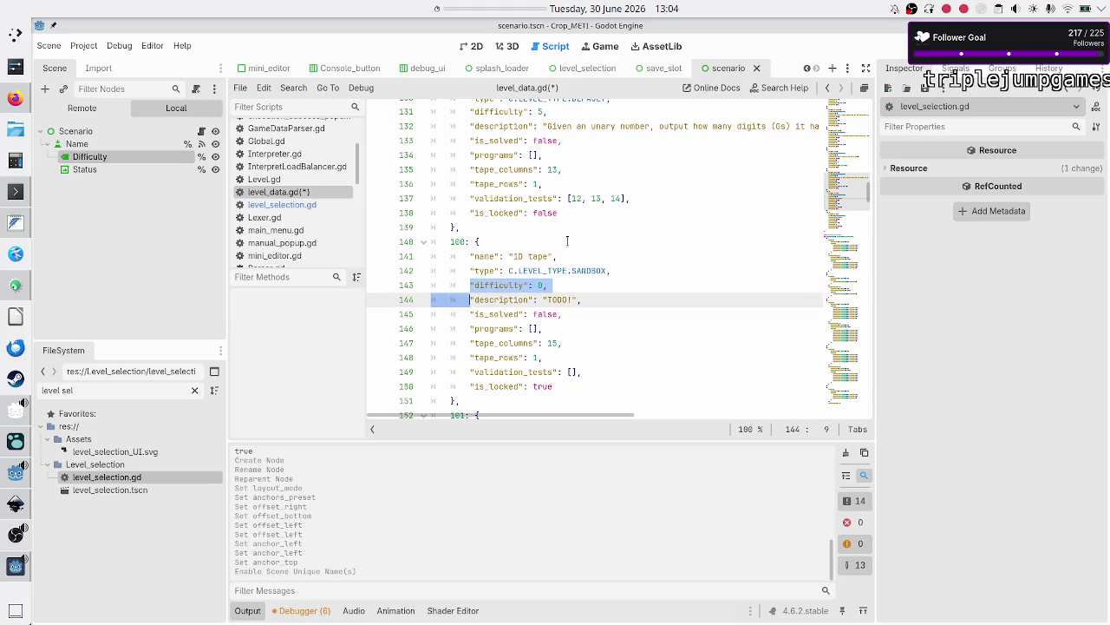
key("Down")
key("Down")
key("Down")
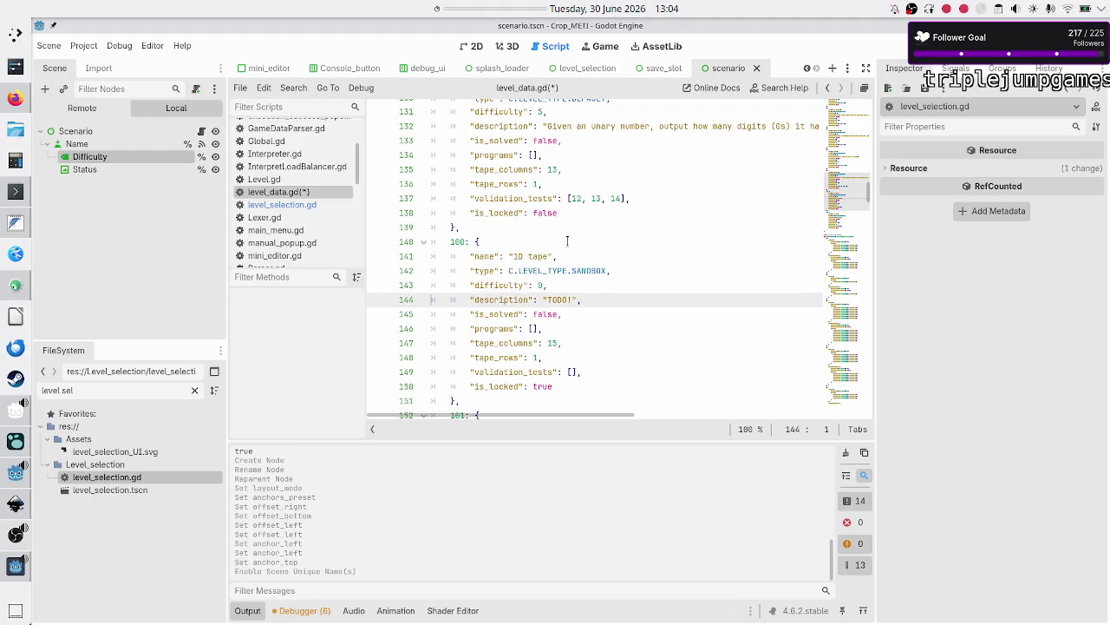
key("Up")
key("Up")
key("Up")
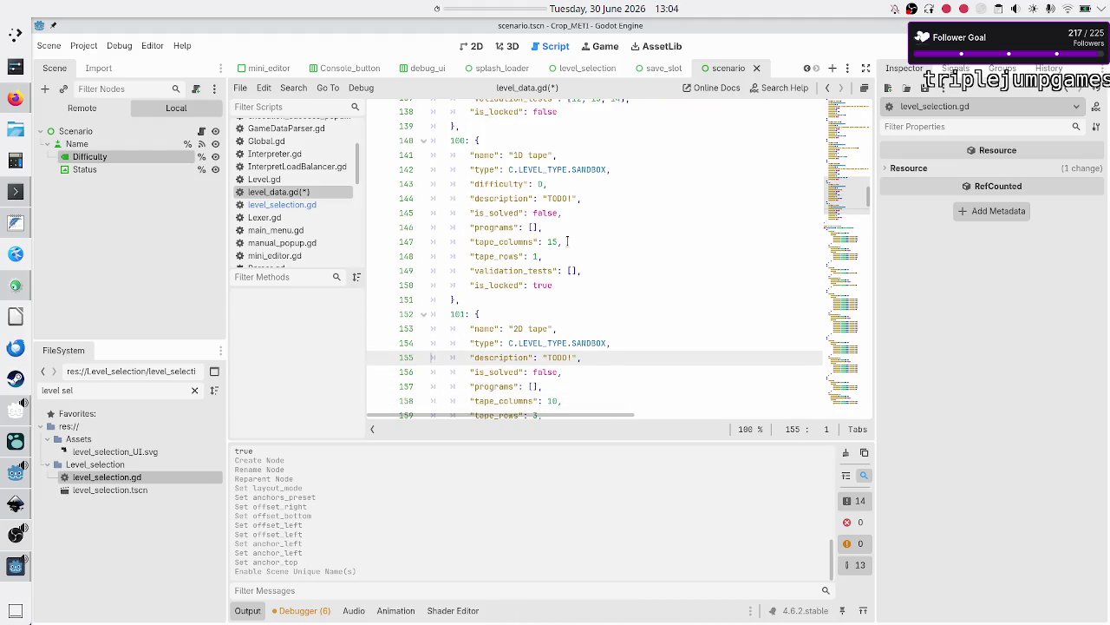
key("End")
key("Return")
key("ctrl+v")
key("ctrl+s")
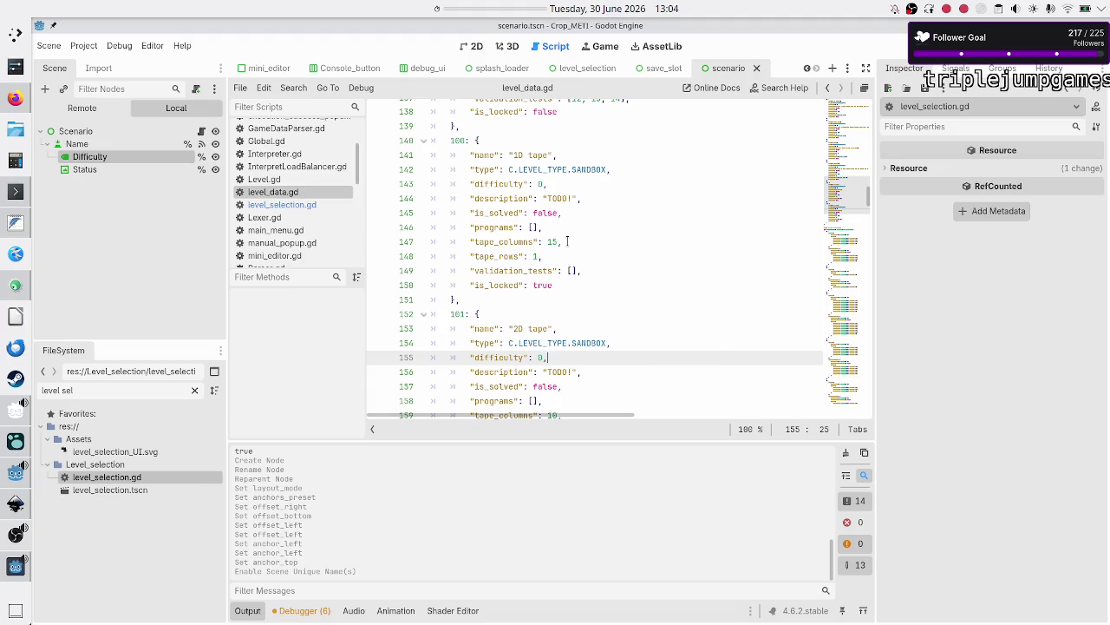
key("F5")
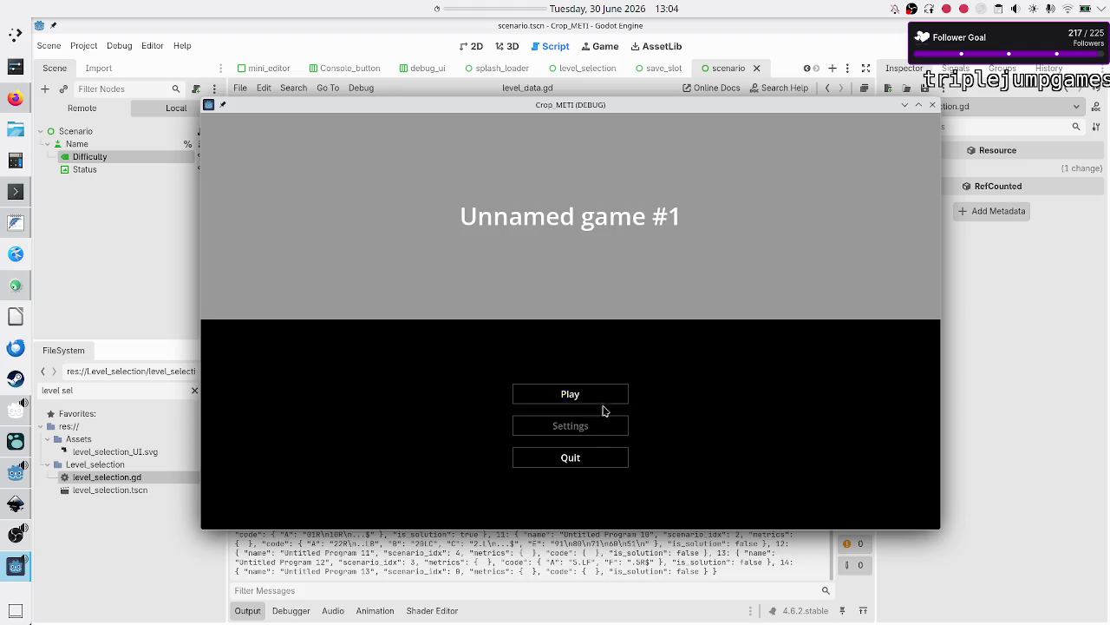
Compare the difficulty stars in the Unary, Binary, Decimal data and Sandbox modules, then close the game.
left_click(583, 390)
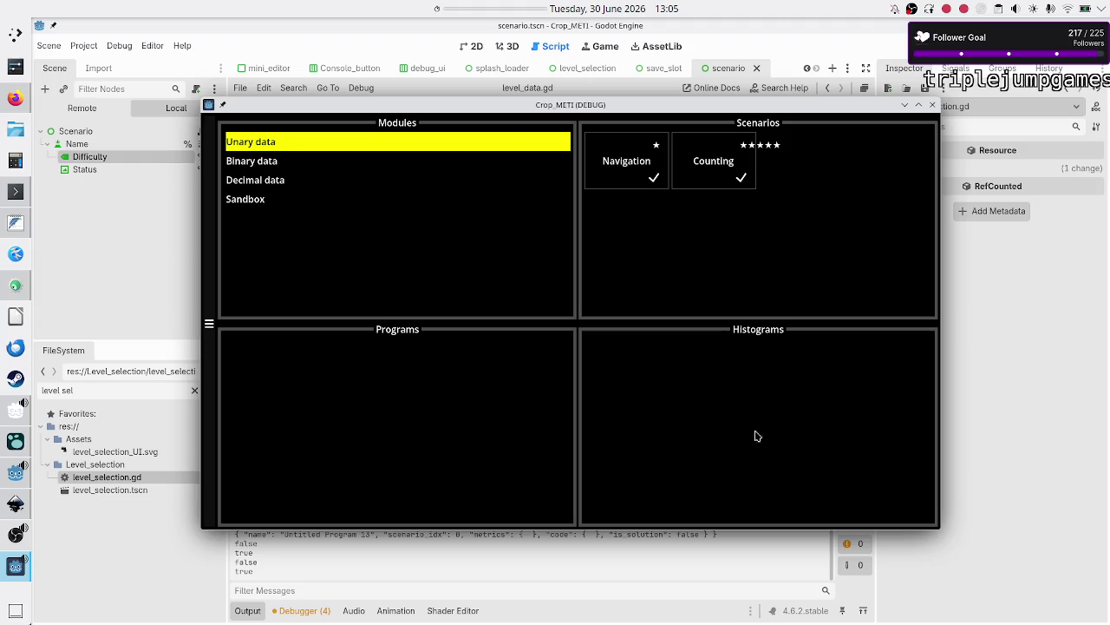
left_click(280, 173)
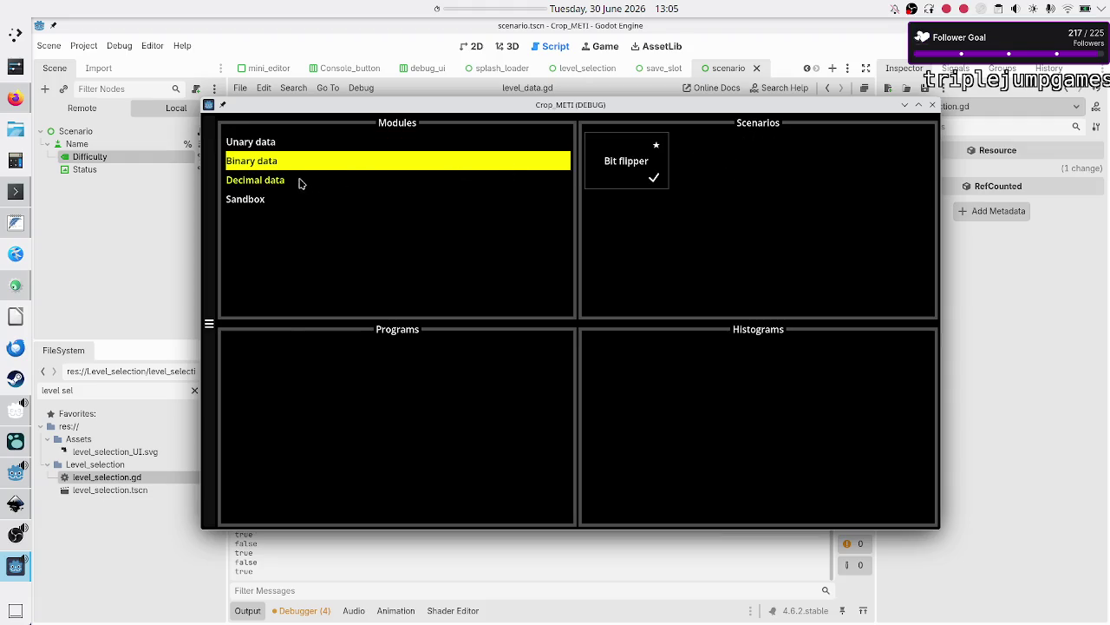
left_click(299, 146)
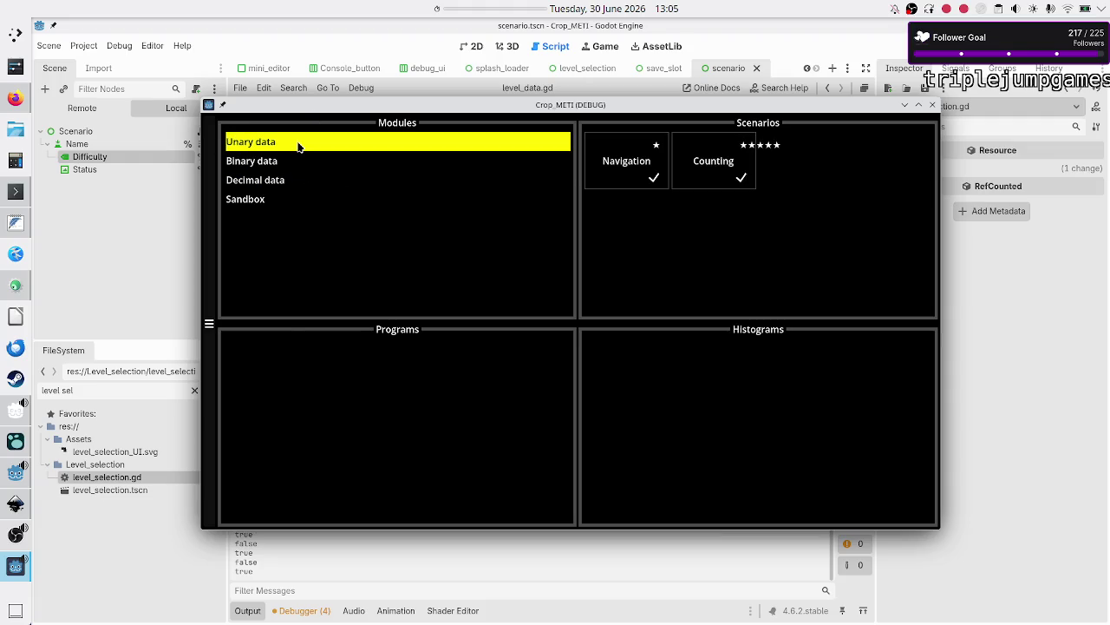
left_click(289, 164)
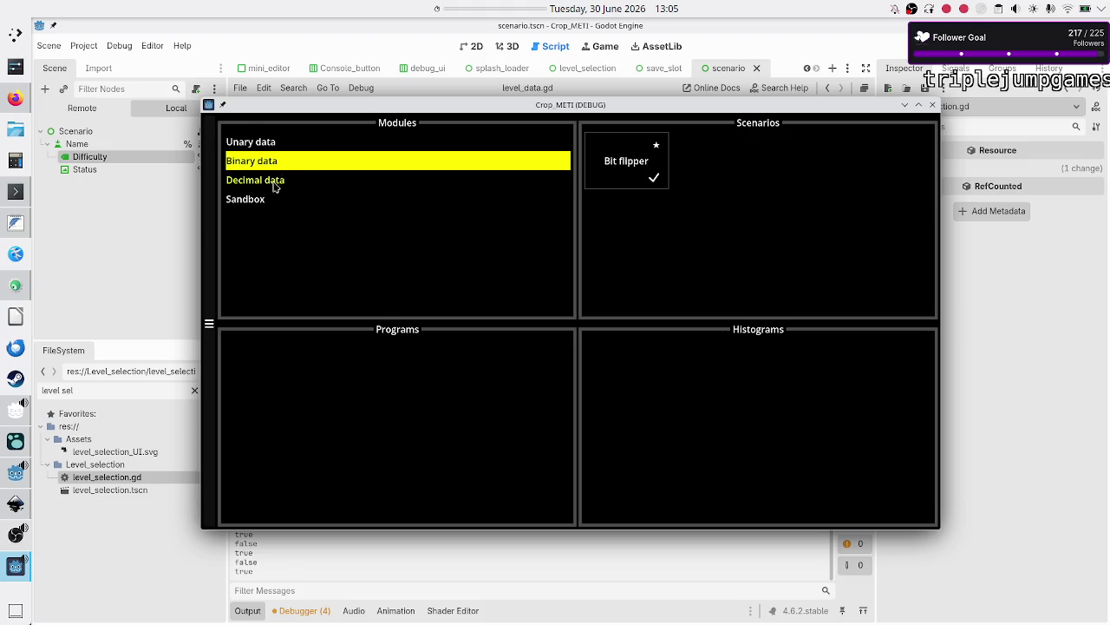
left_click(283, 185)
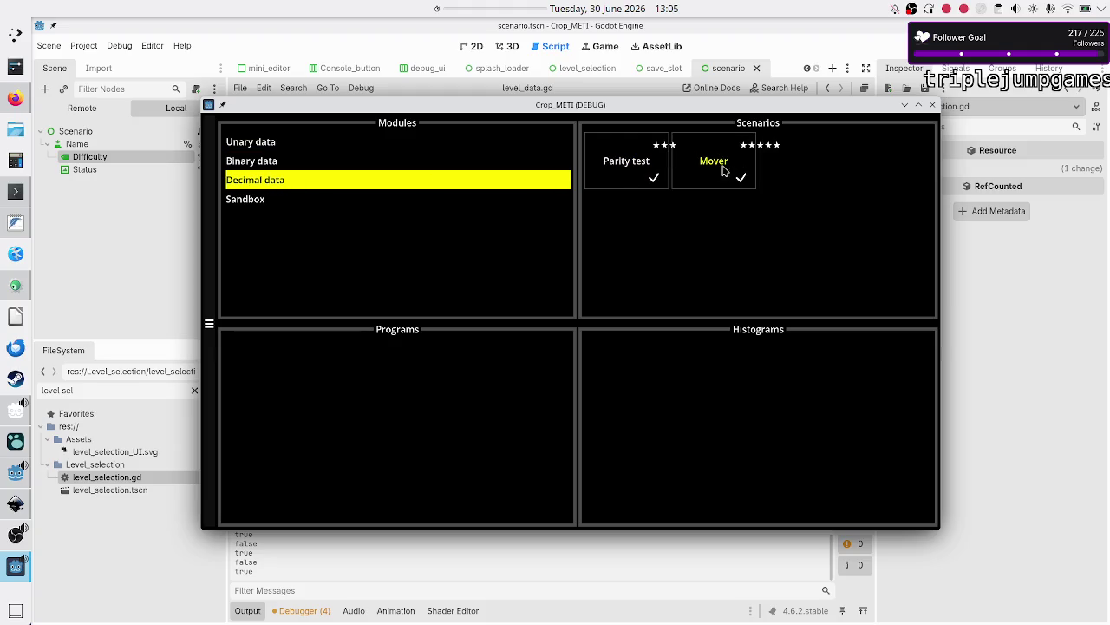
left_click(264, 204)
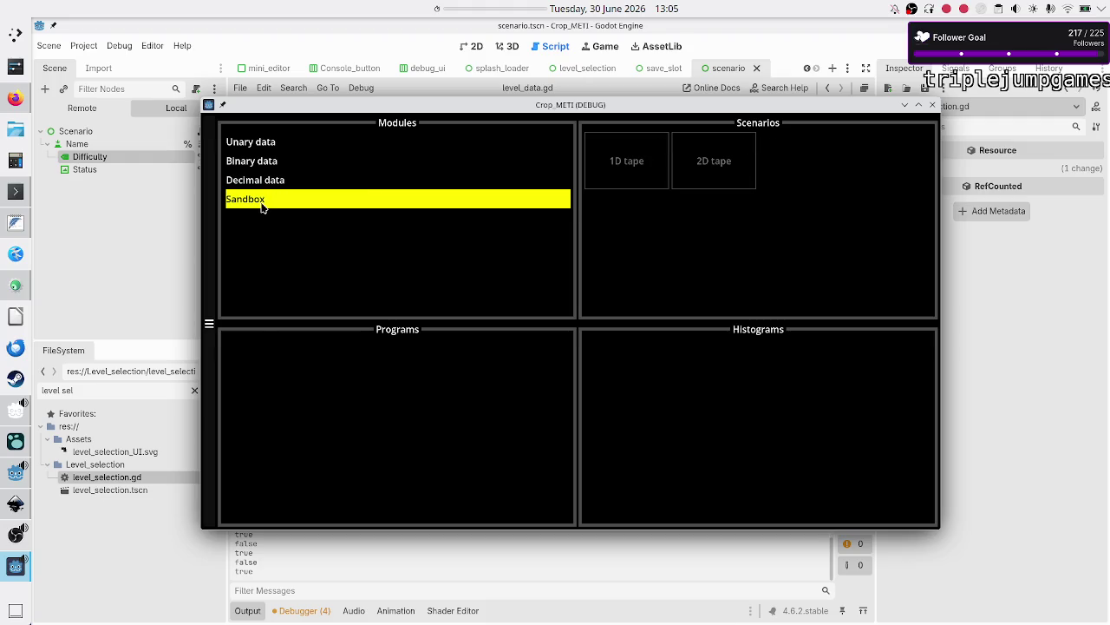
left_click(275, 170)
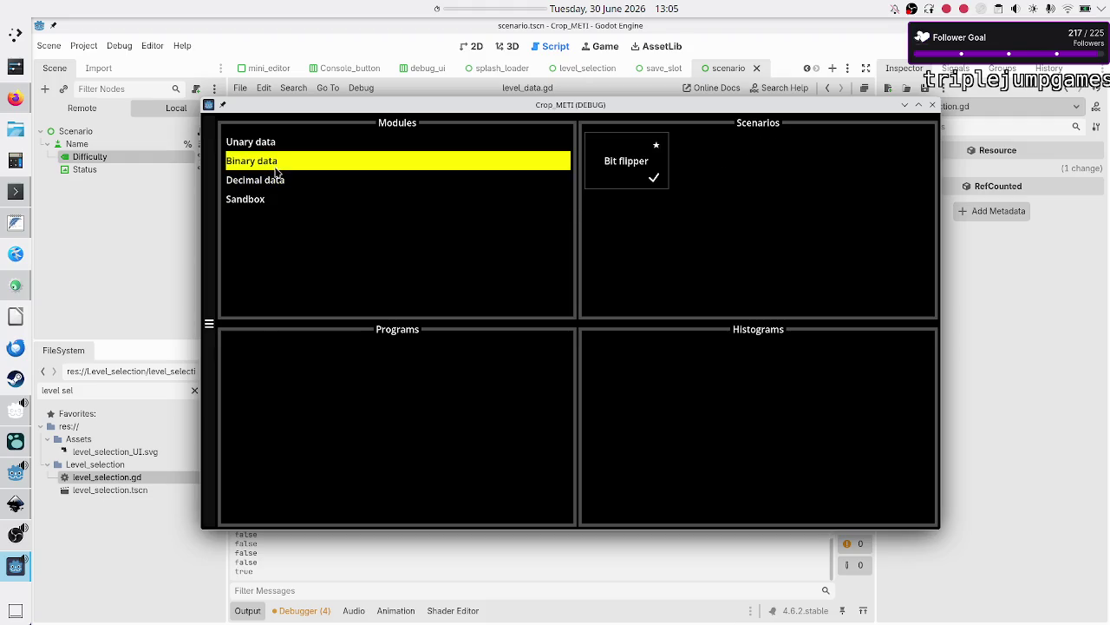
left_click(276, 147)
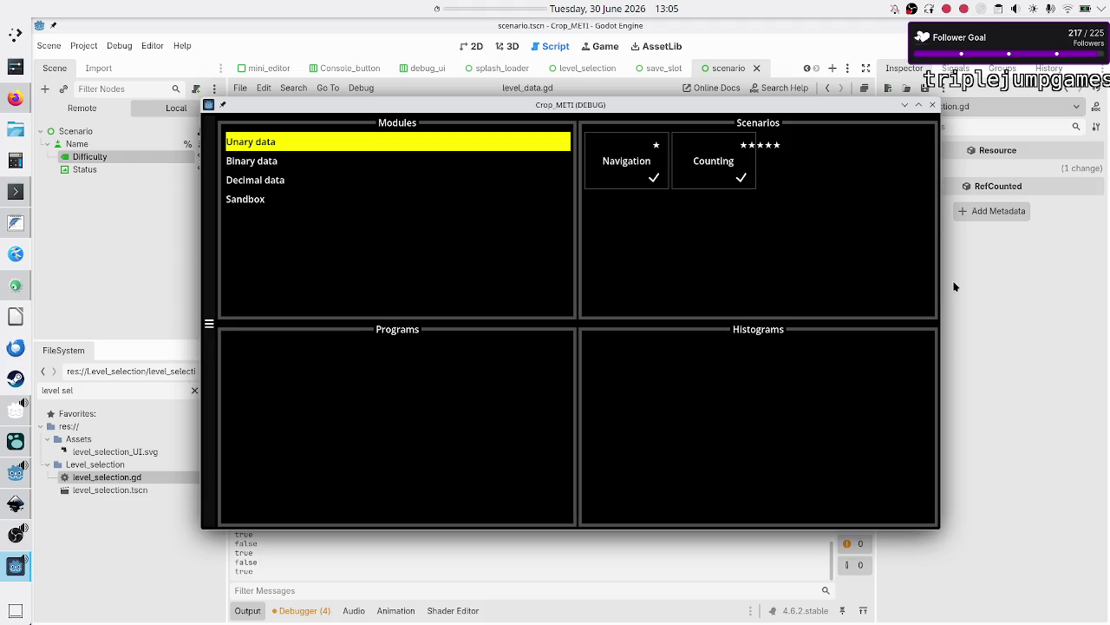
left_click(933, 106)
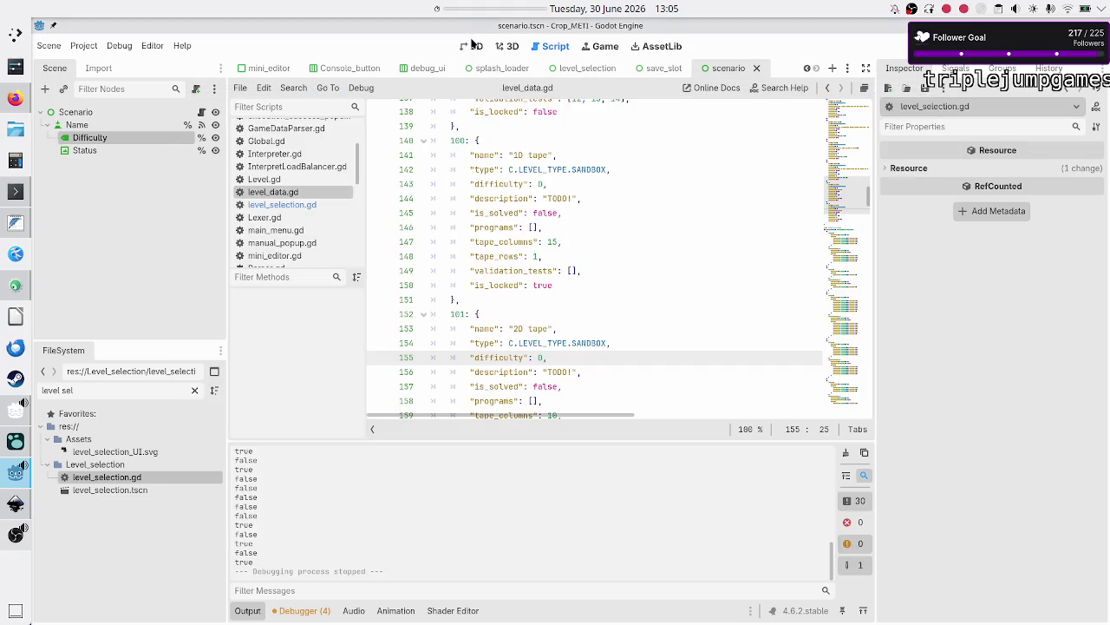
left_click(475, 46)
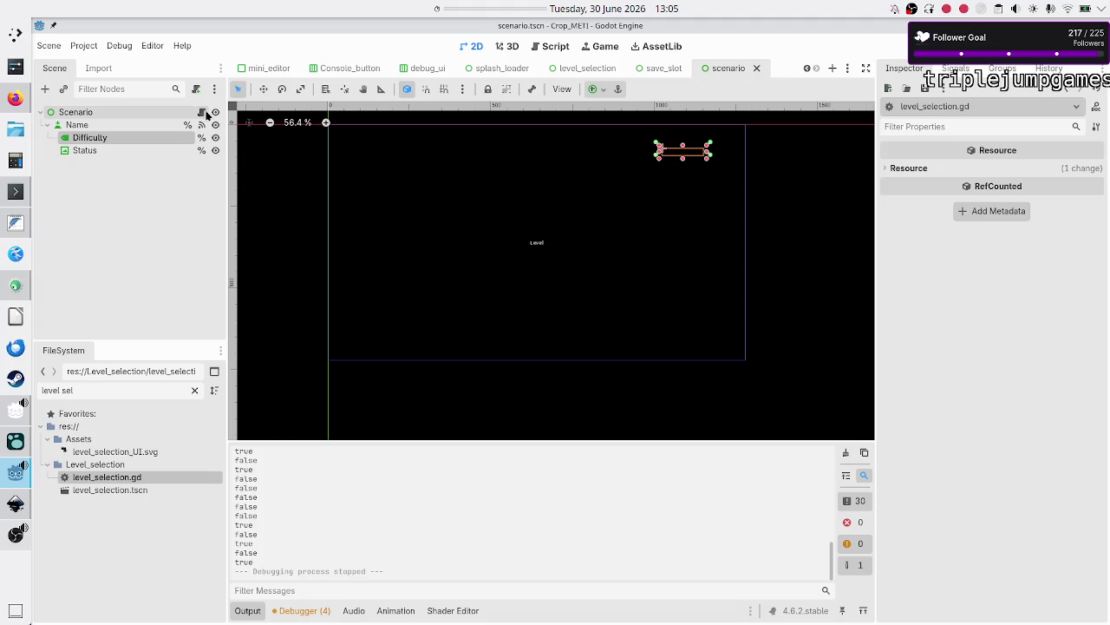
left_click(111, 196)
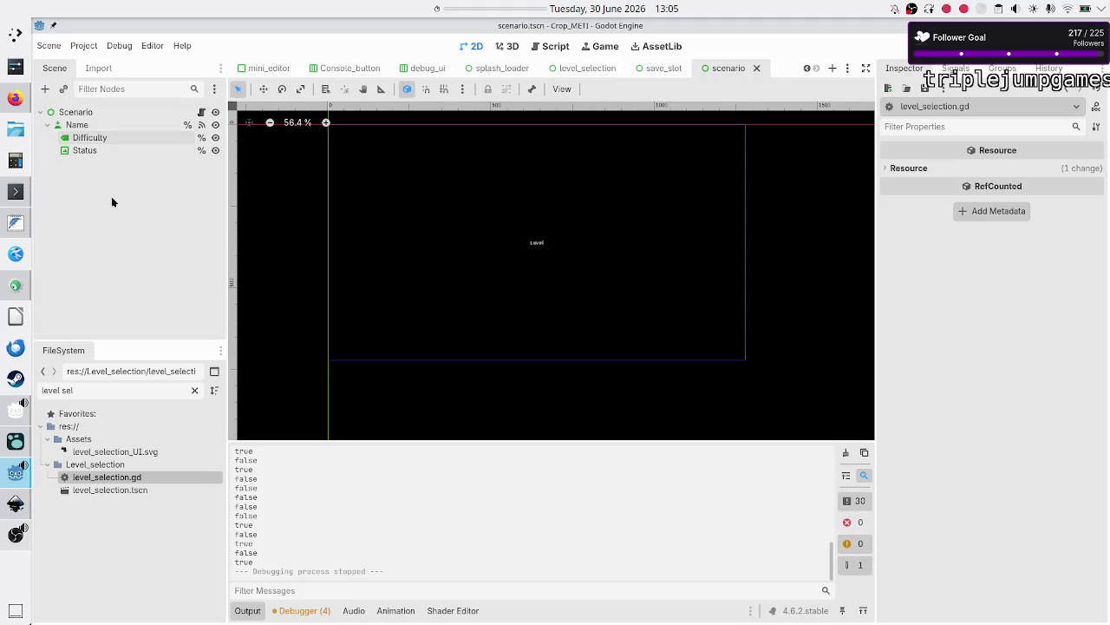
left_click(15, 99)
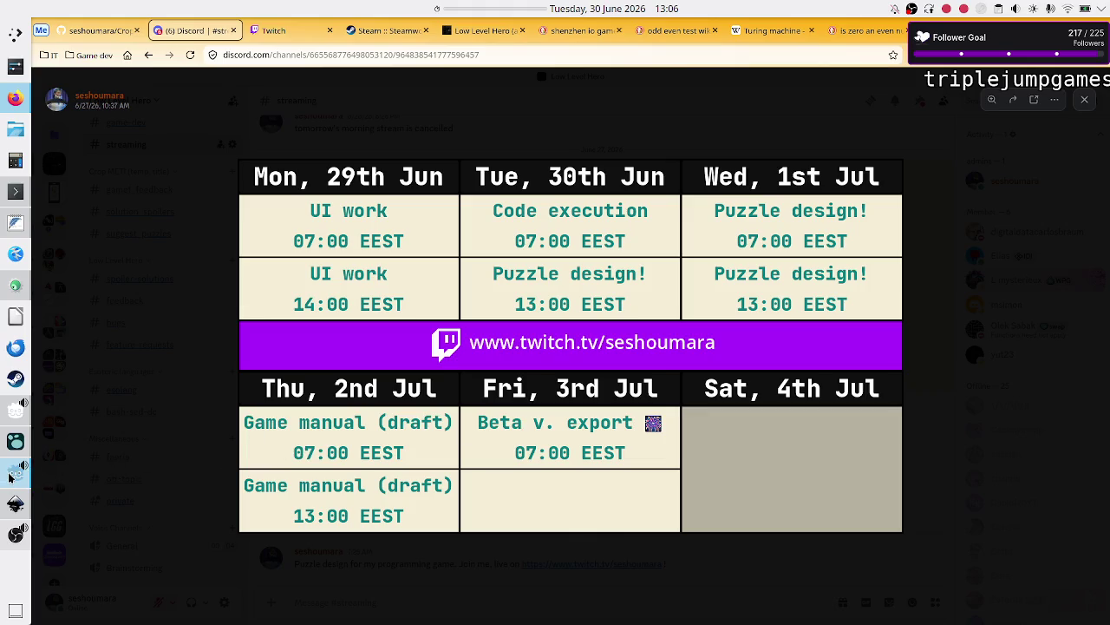
mouse_move(10, 471)
left_click(11, 471)
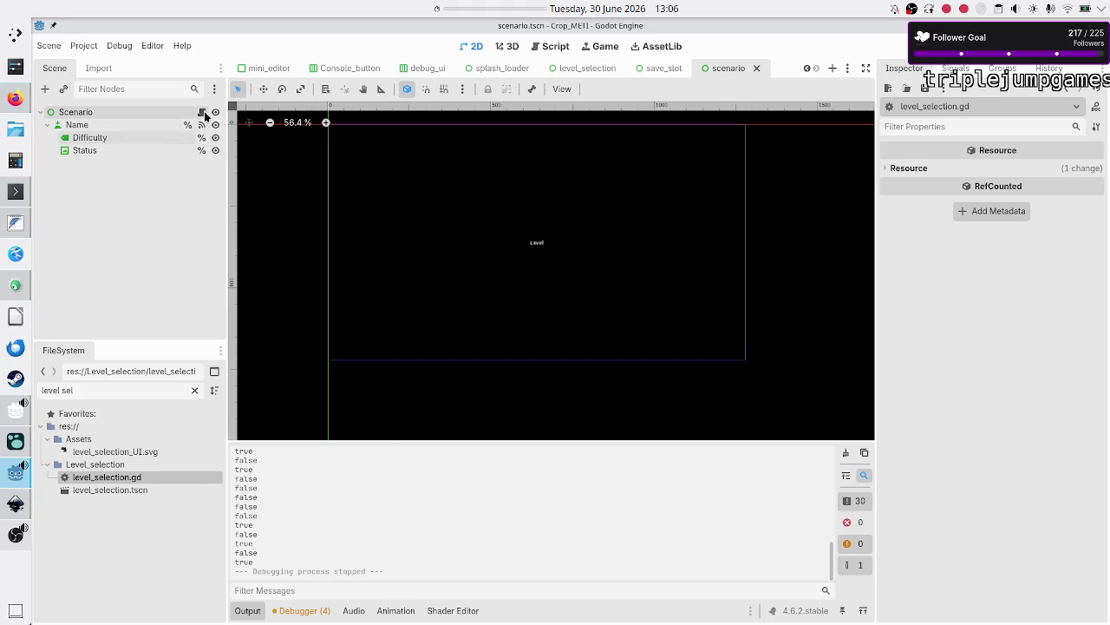
Set the Difficulty label's right anchor to 0.98 and run the scene.
left_click(142, 137)
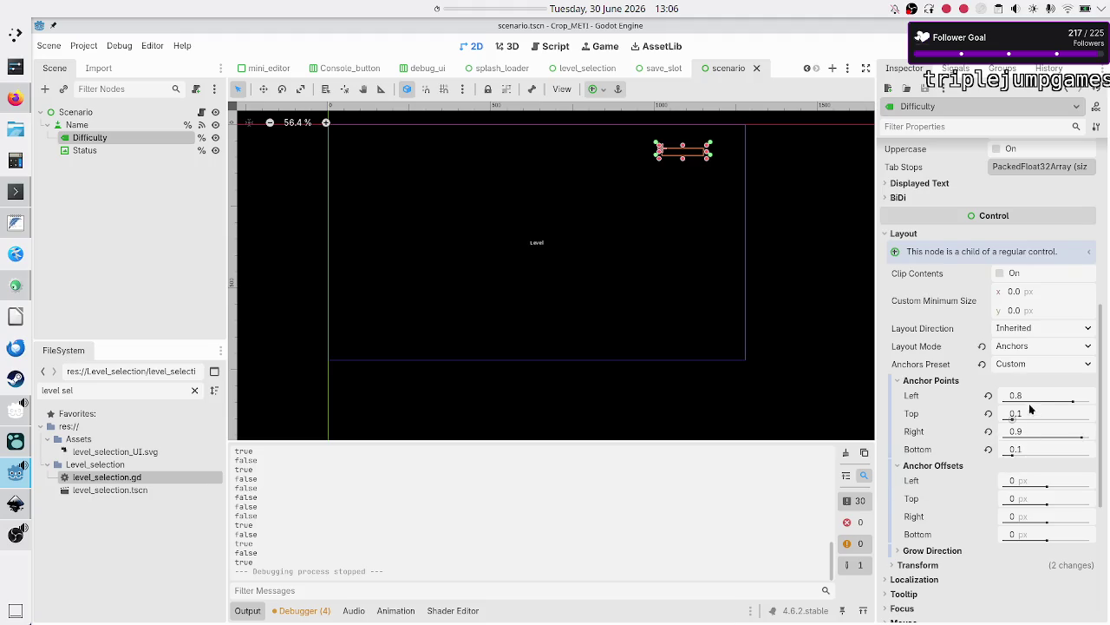
left_click(1036, 437)
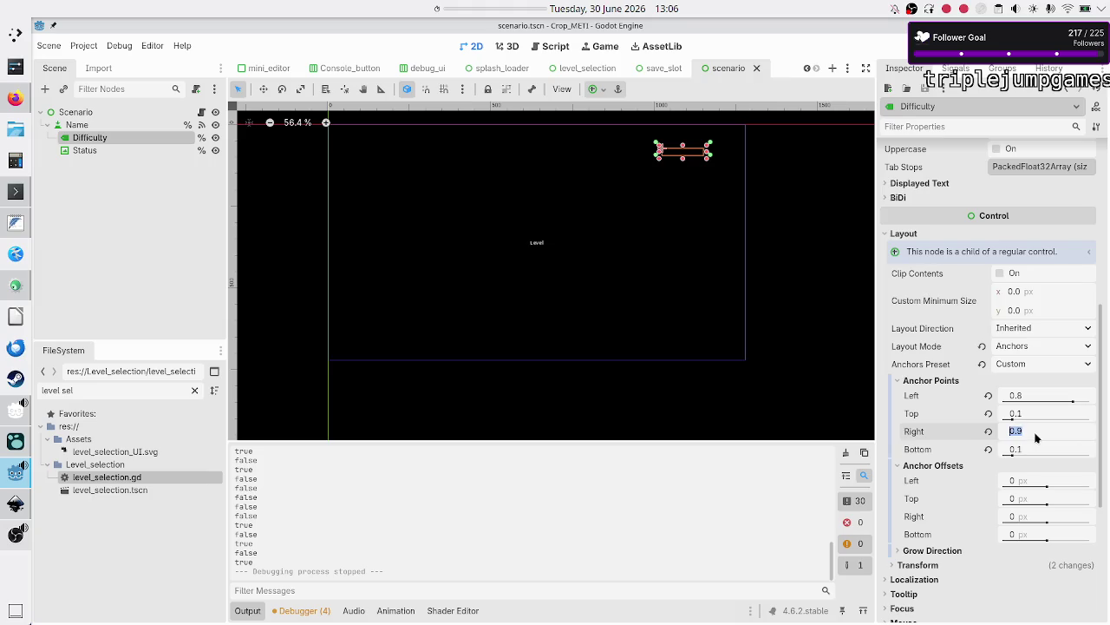
key("Return")
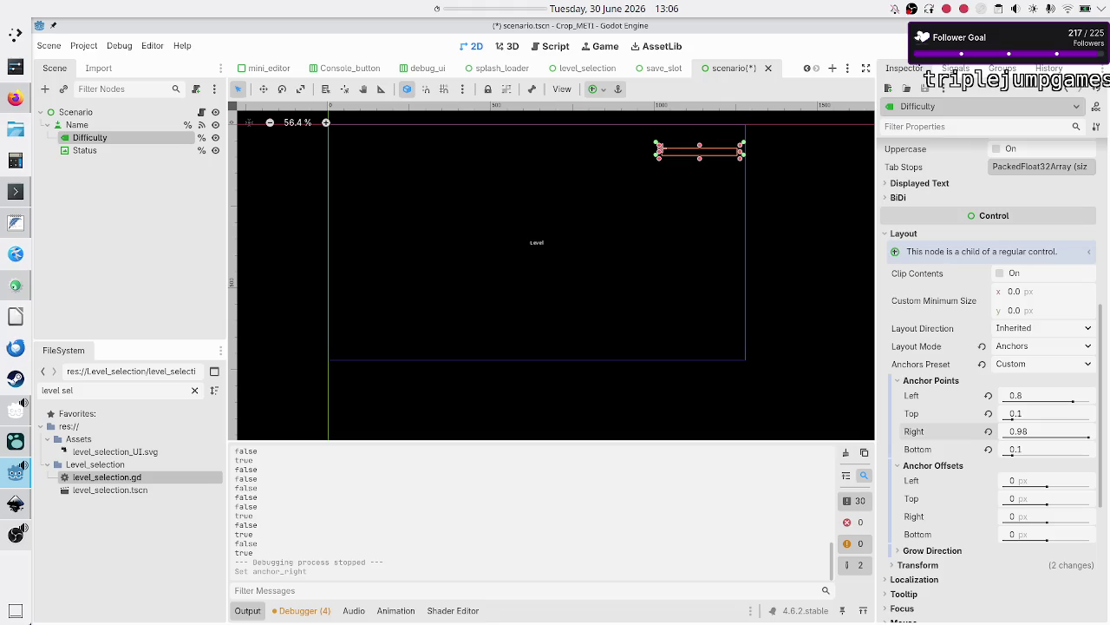
left_click(906, 47)
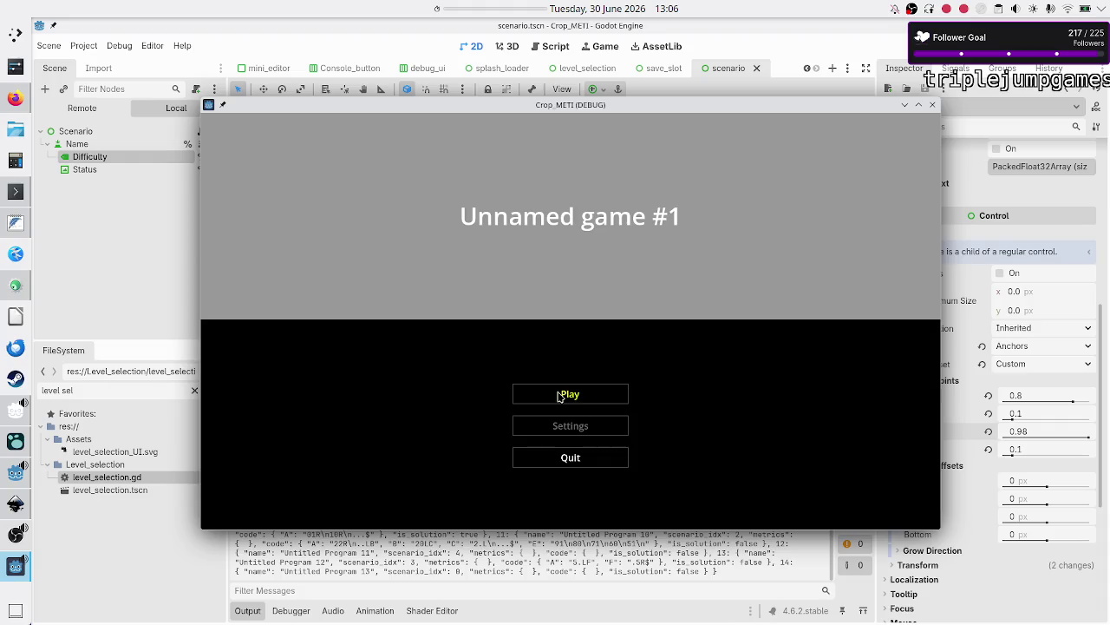
View the game's level selection, move the game window aside, then close it.
left_click(559, 396)
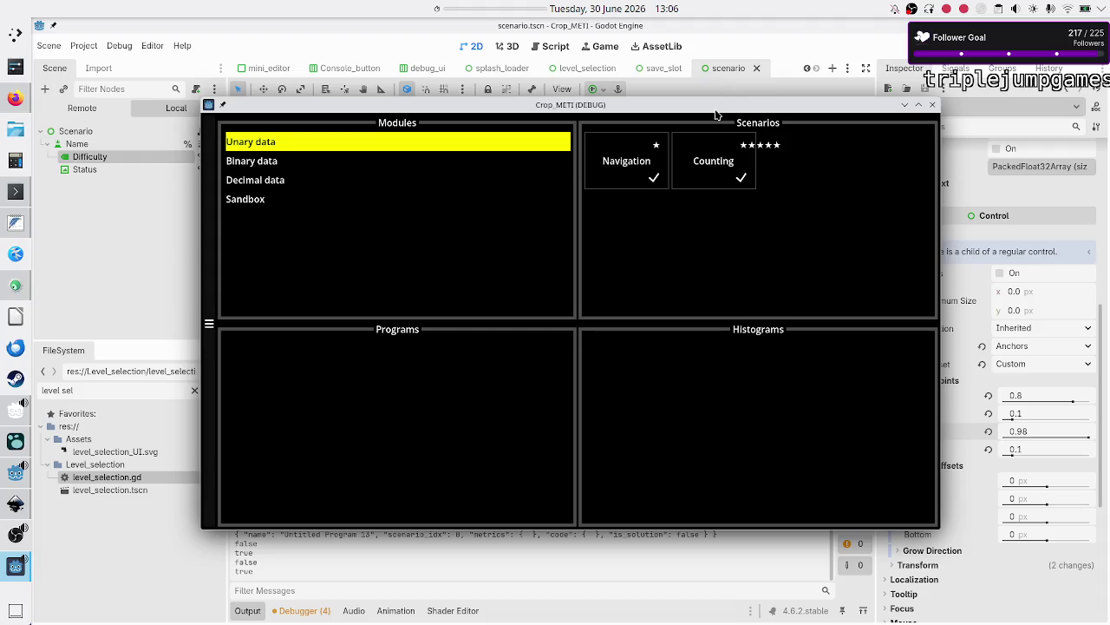
left_click_drag(714, 111, 691, 215)
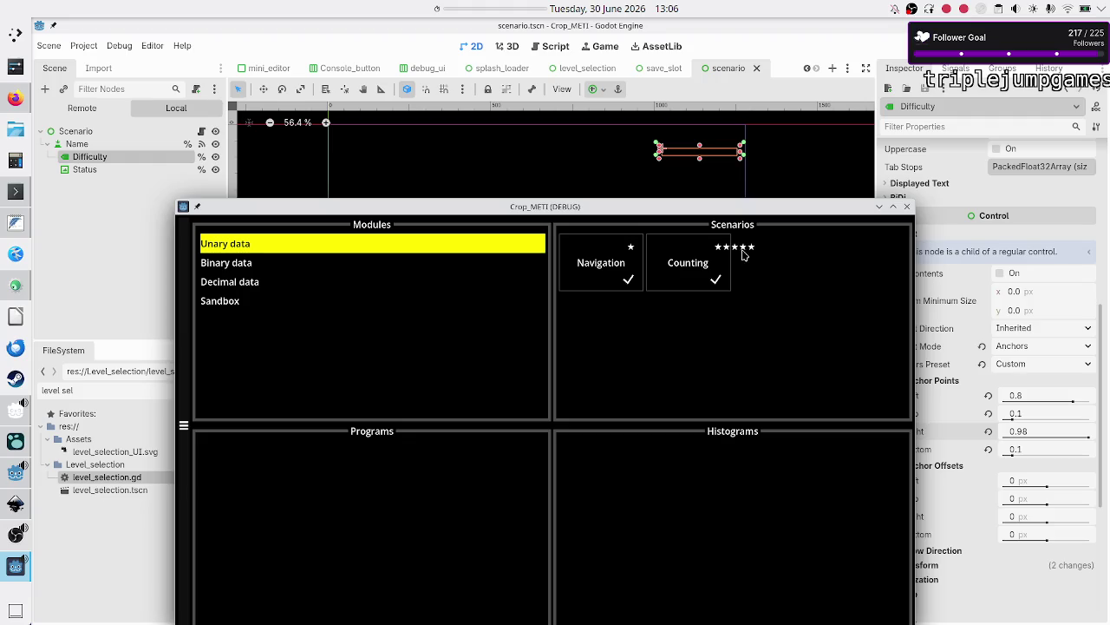
left_click(908, 209)
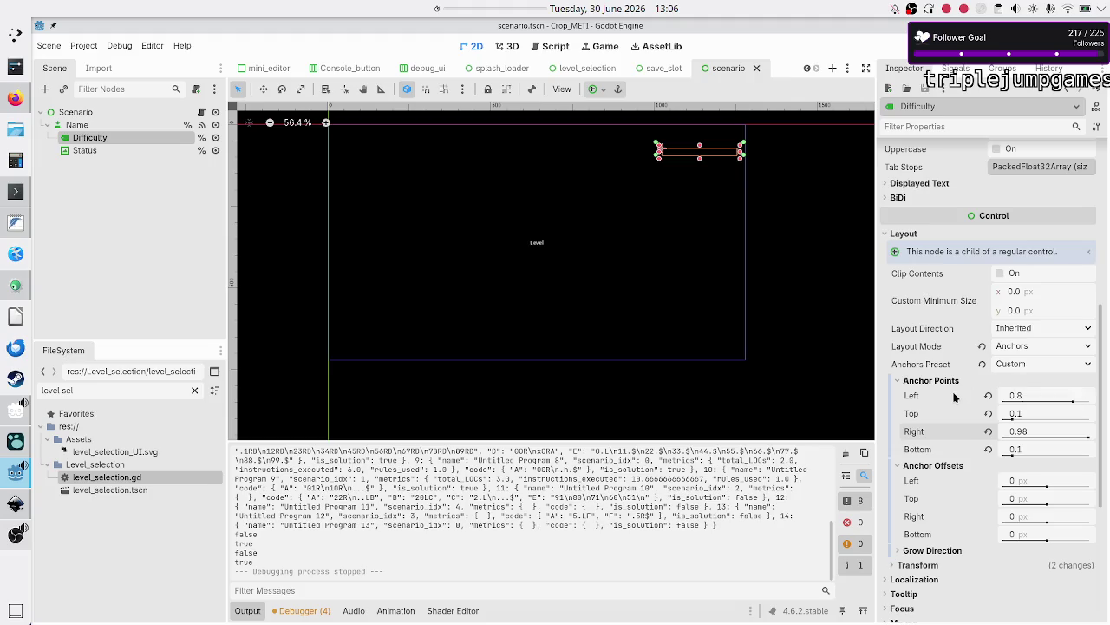
Set the Difficulty label's left anchor to 0.5 and relaunch the game.
scroll(954, 396, "down", 5)
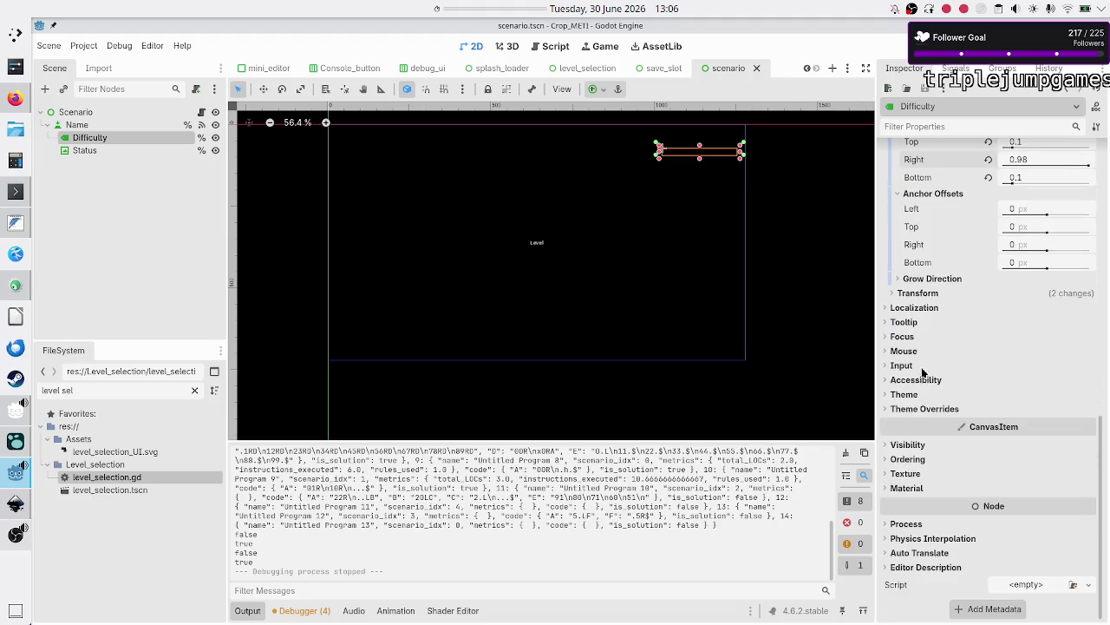
scroll(961, 301, "up", 5)
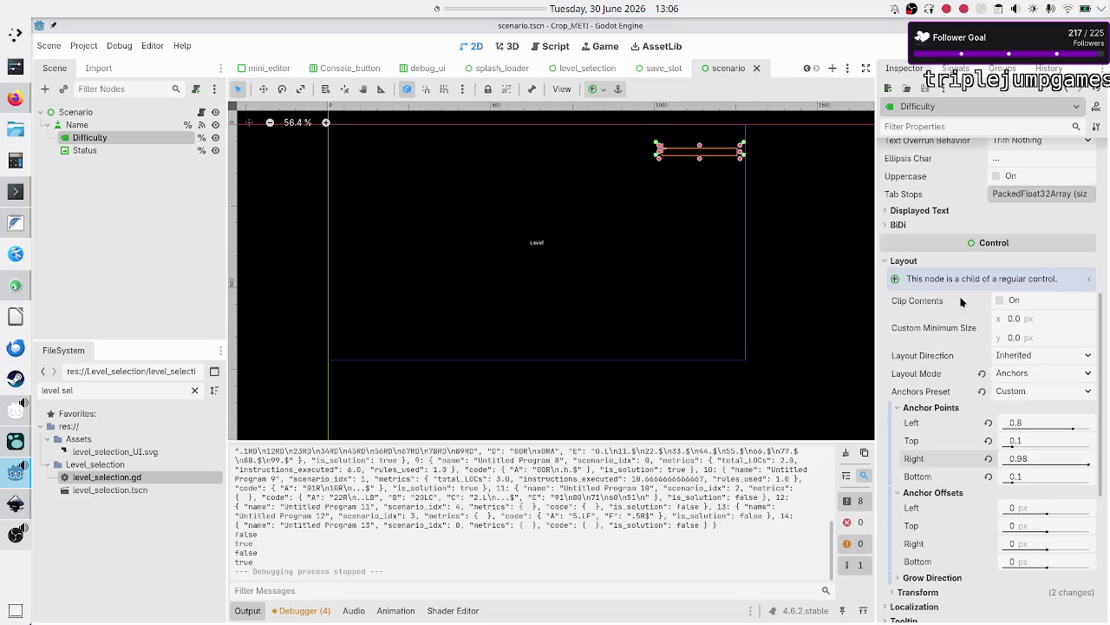
left_click(1033, 424)
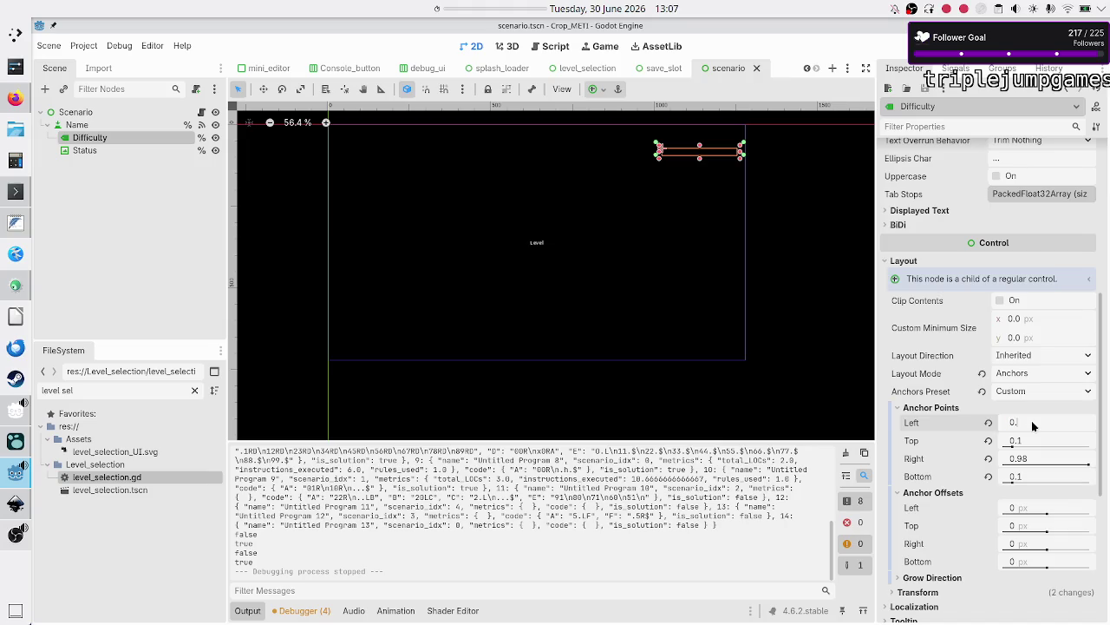
type("5")
key("Return")
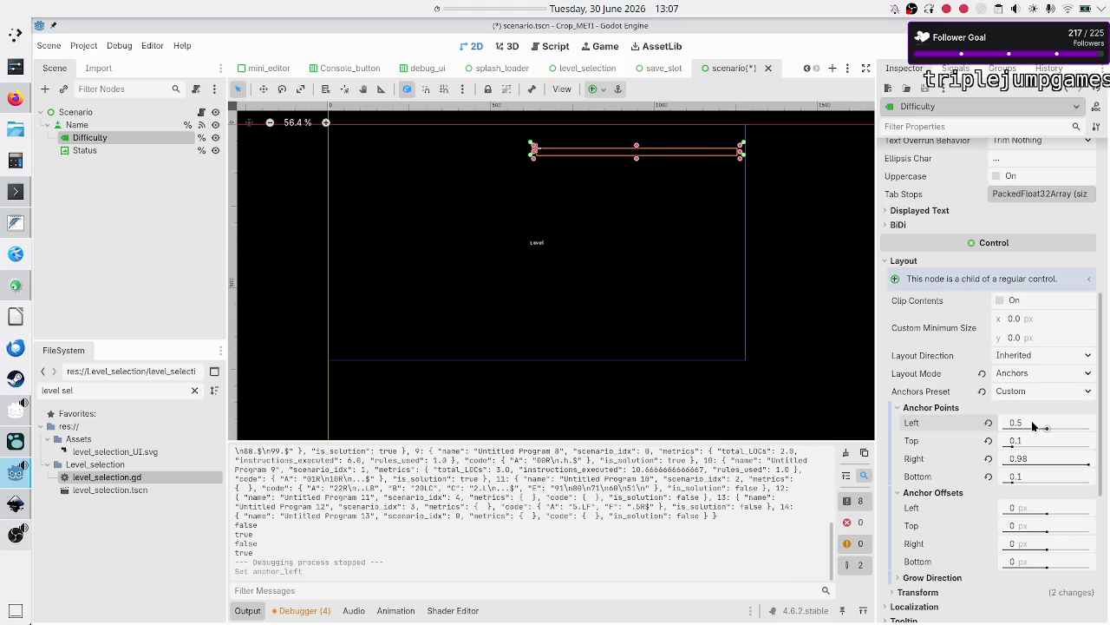
key("F5")
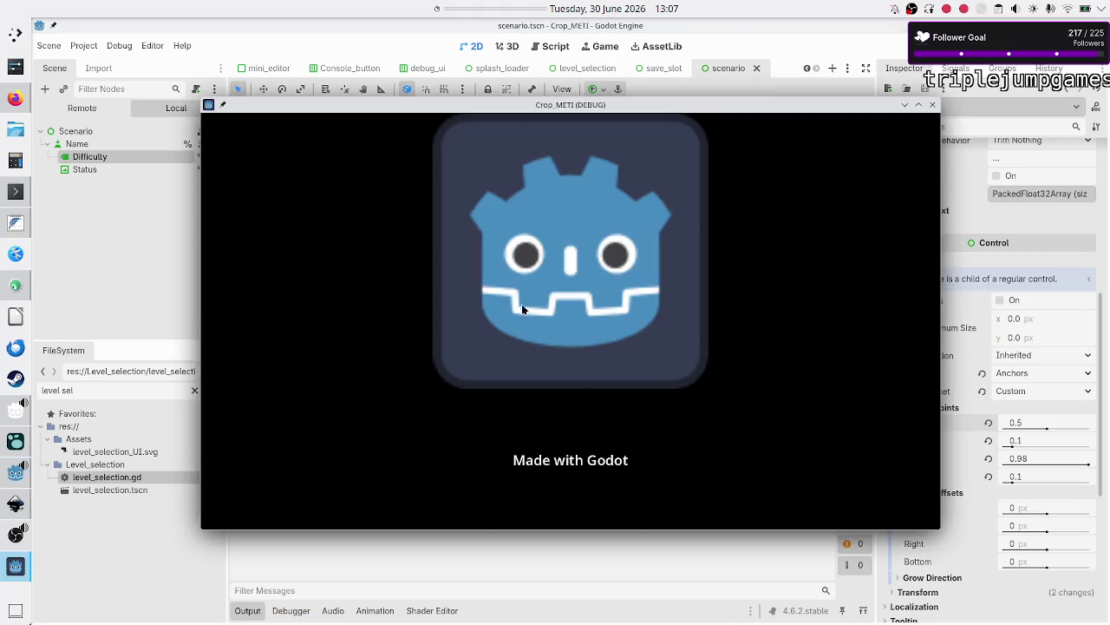
View level selection, close the game, and open scenario.gd from the Scenario node.
left_click(550, 398)
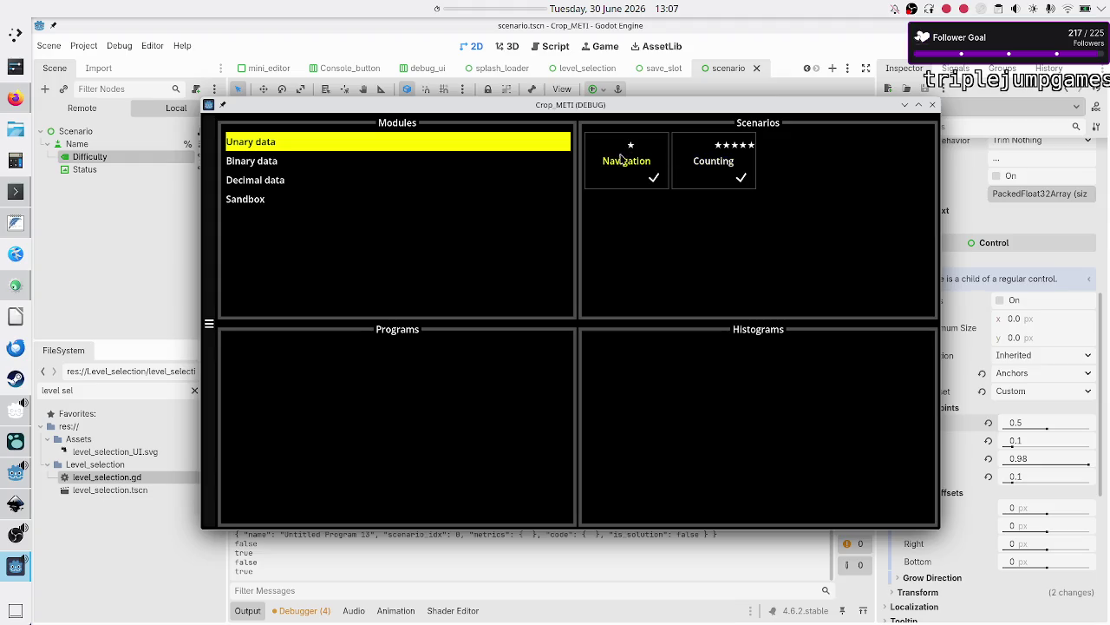
left_click(933, 105)
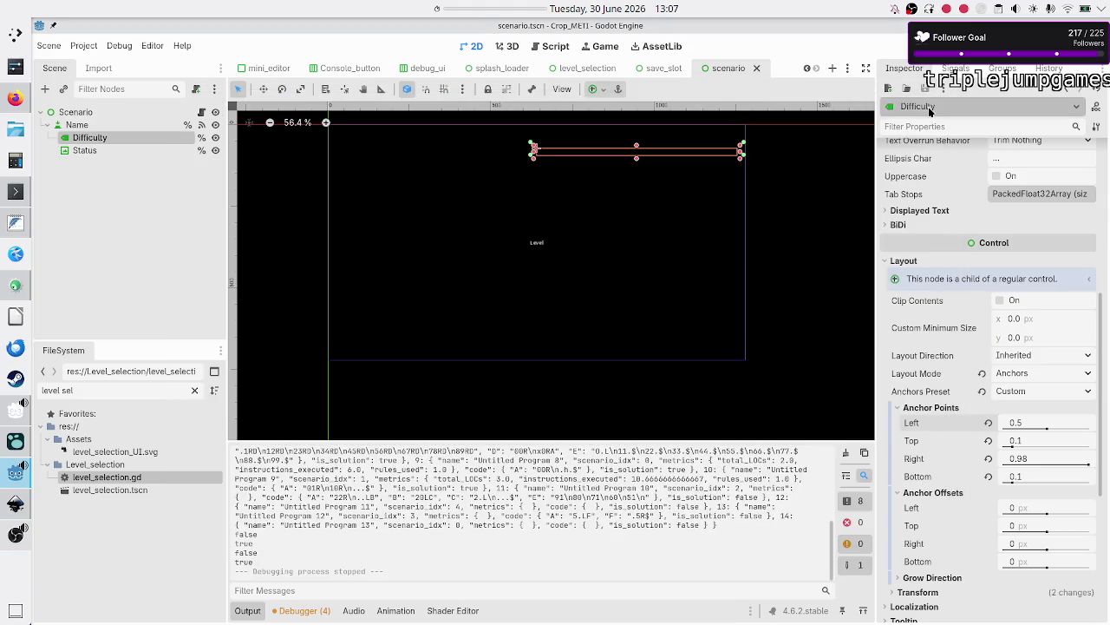
left_click(202, 115)
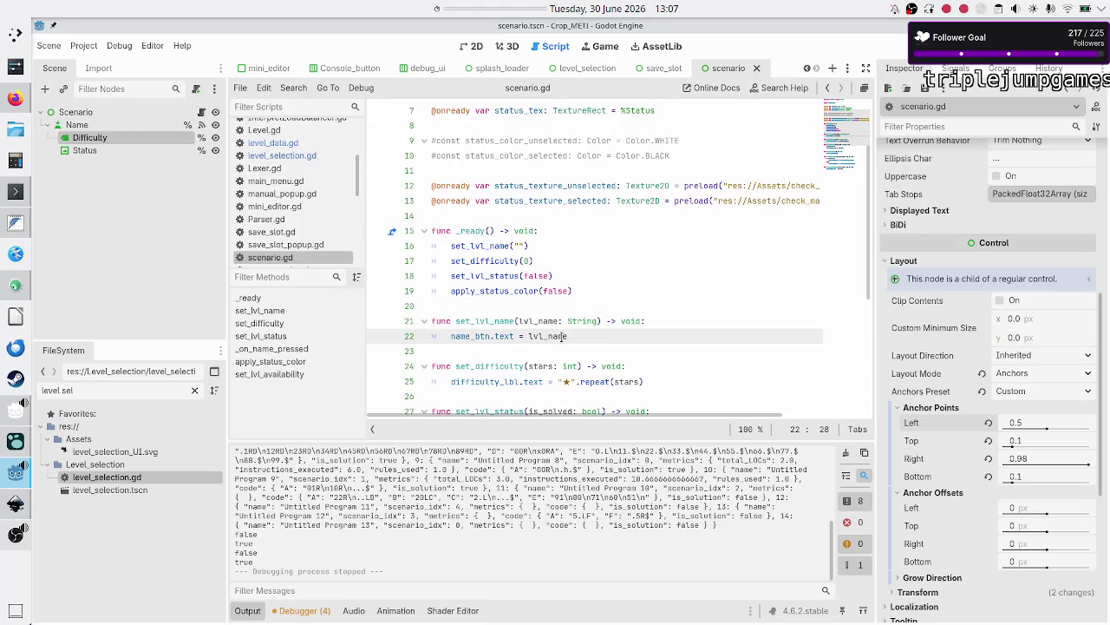
left_click(657, 382)
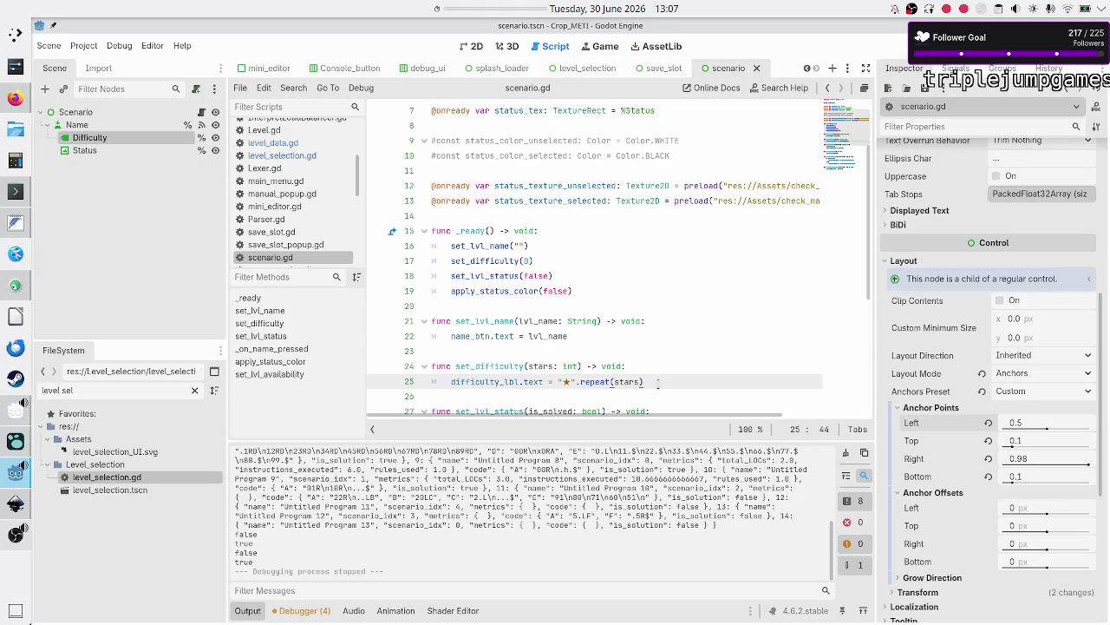
left_click(783, 87)
key("Return")
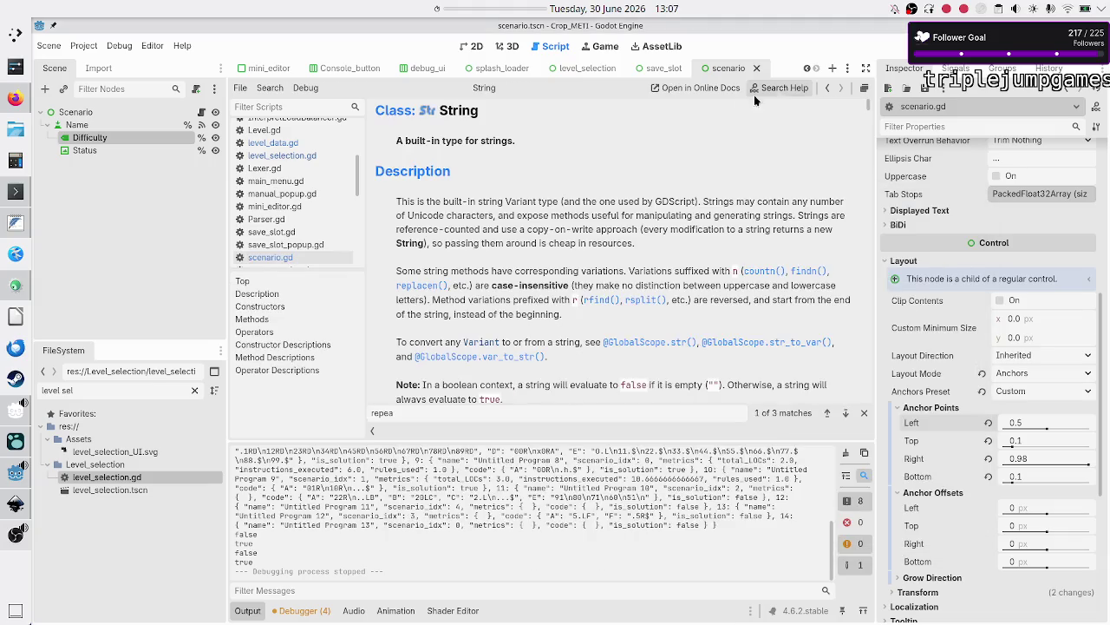
key("ctrl+f")
type("padd")
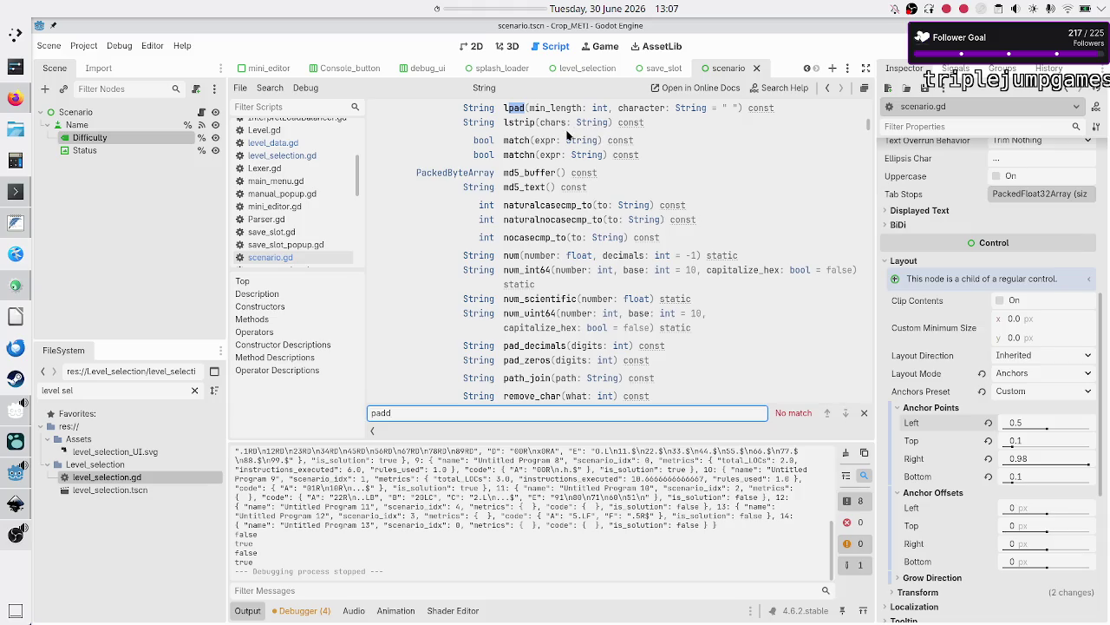
key("BackSpace")
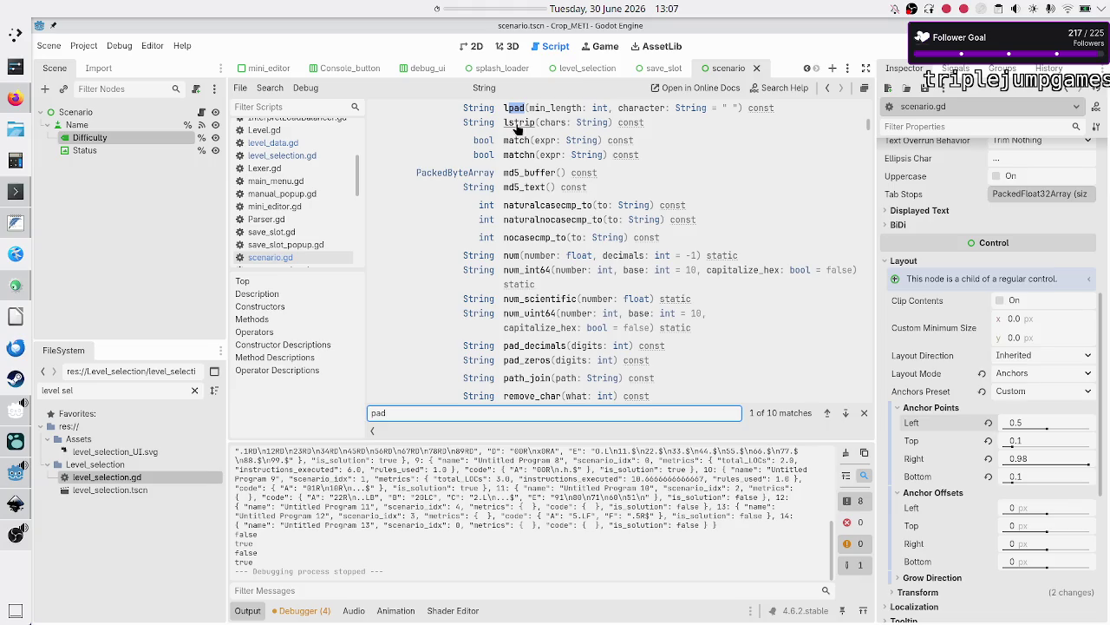
left_click(516, 110)
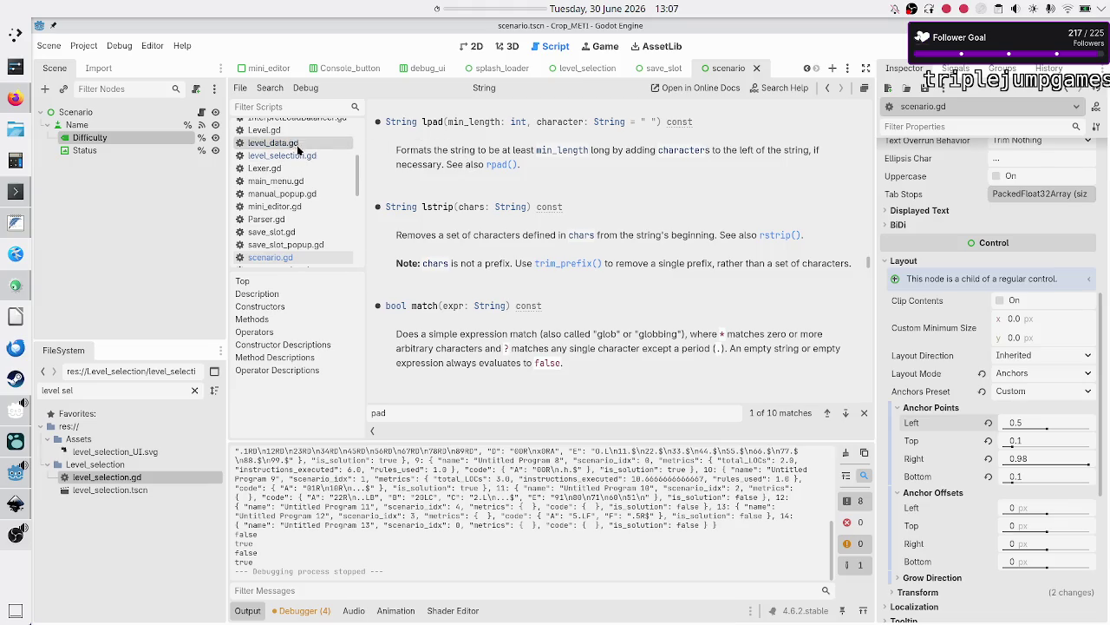
scroll(298, 150, "down", 3)
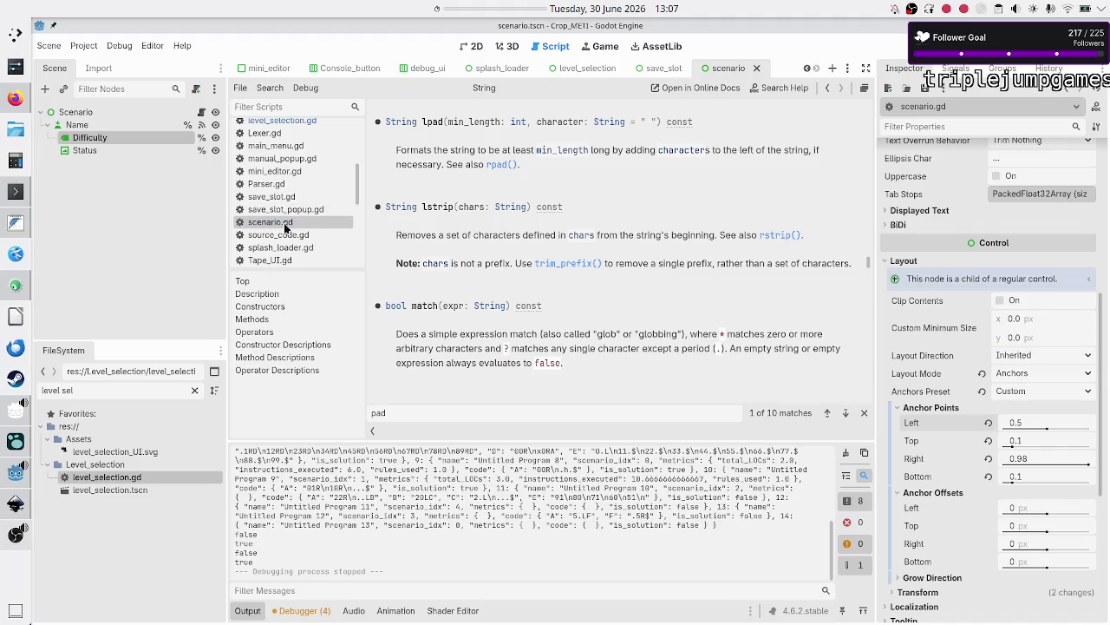
left_click(286, 227)
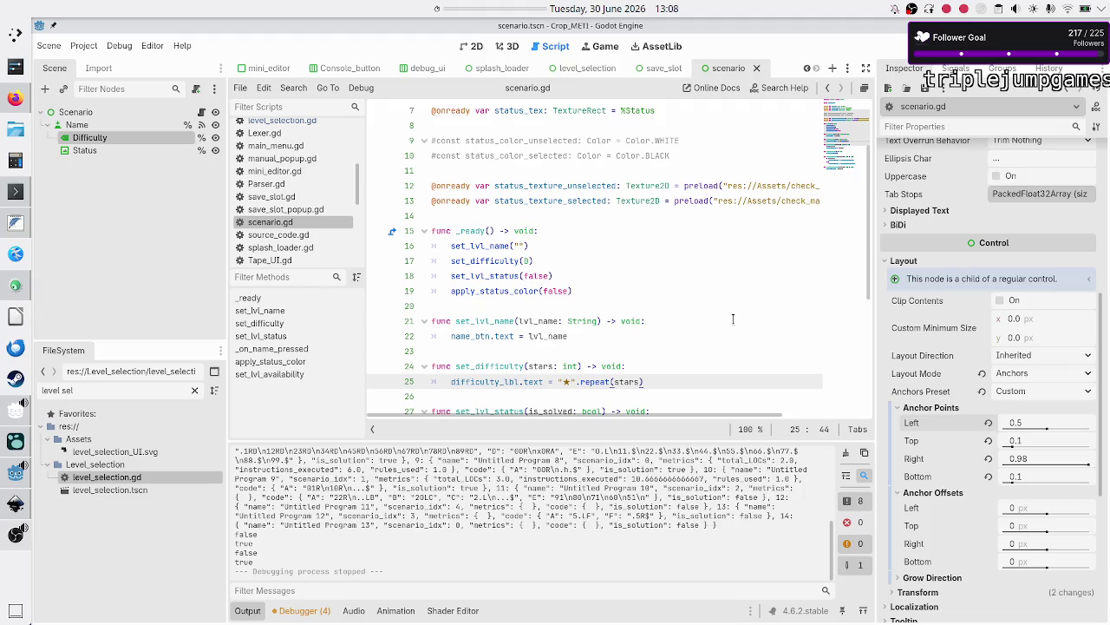
Start an lpad call on the stars and check lpad's min_length in the String reference.
type(".")
type("lp")
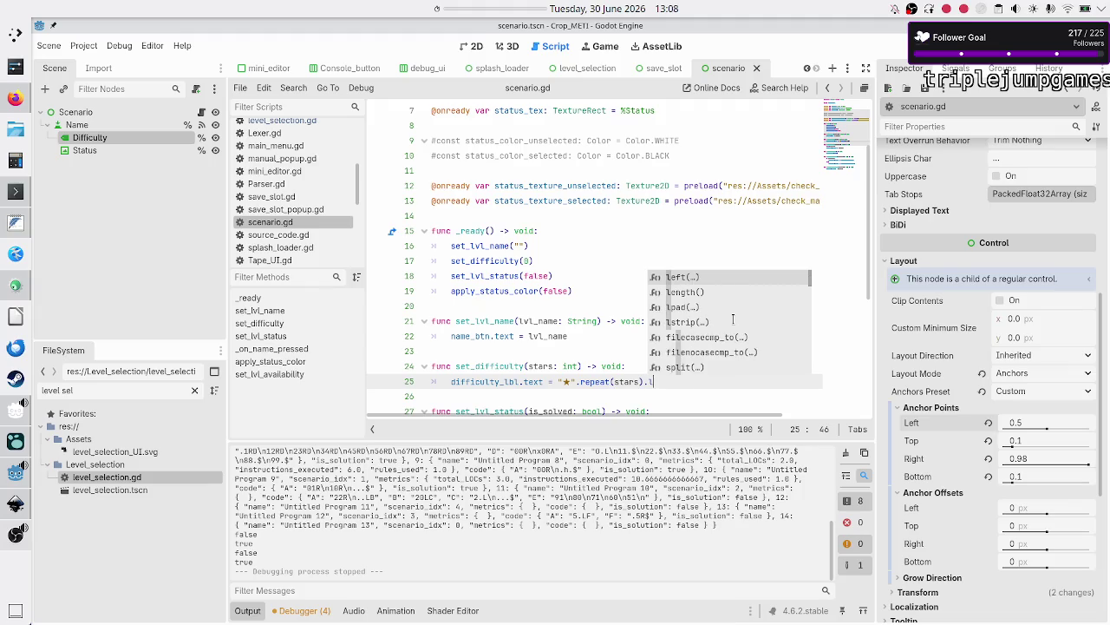
key("Return")
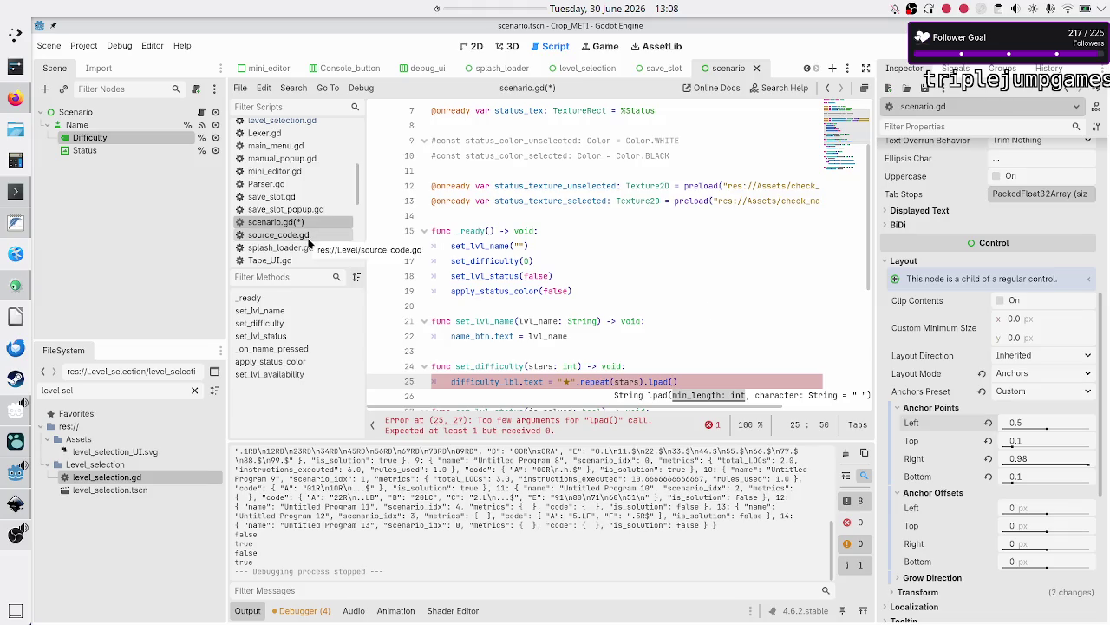
scroll(308, 244, "down", 5)
scroll(308, 244, "down", 2)
left_click(288, 220)
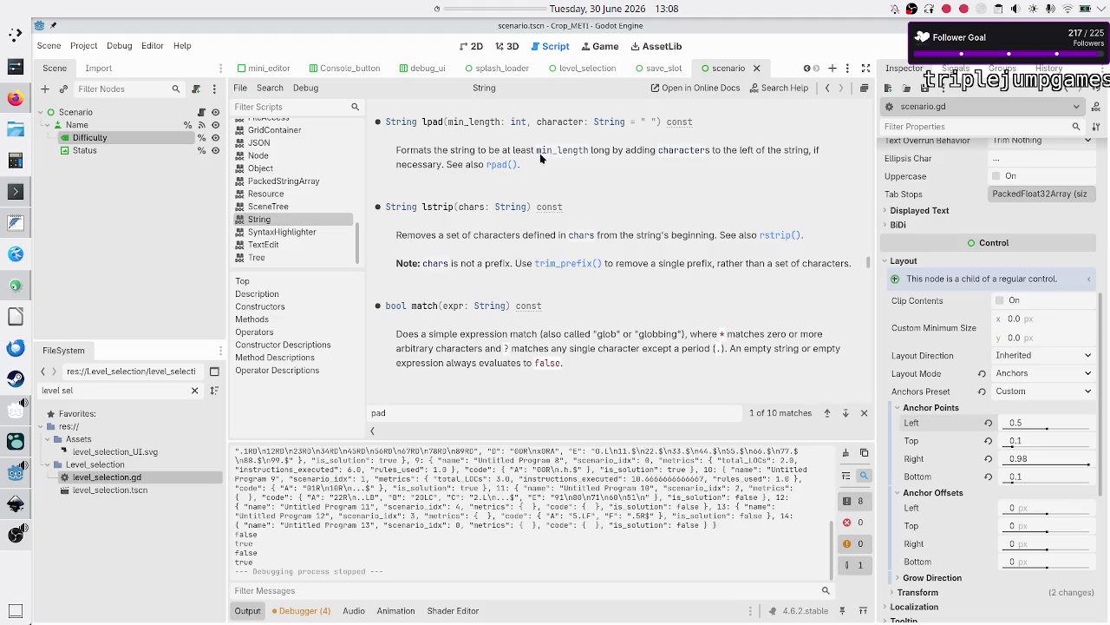
left_click_drag(537, 153, 588, 152)
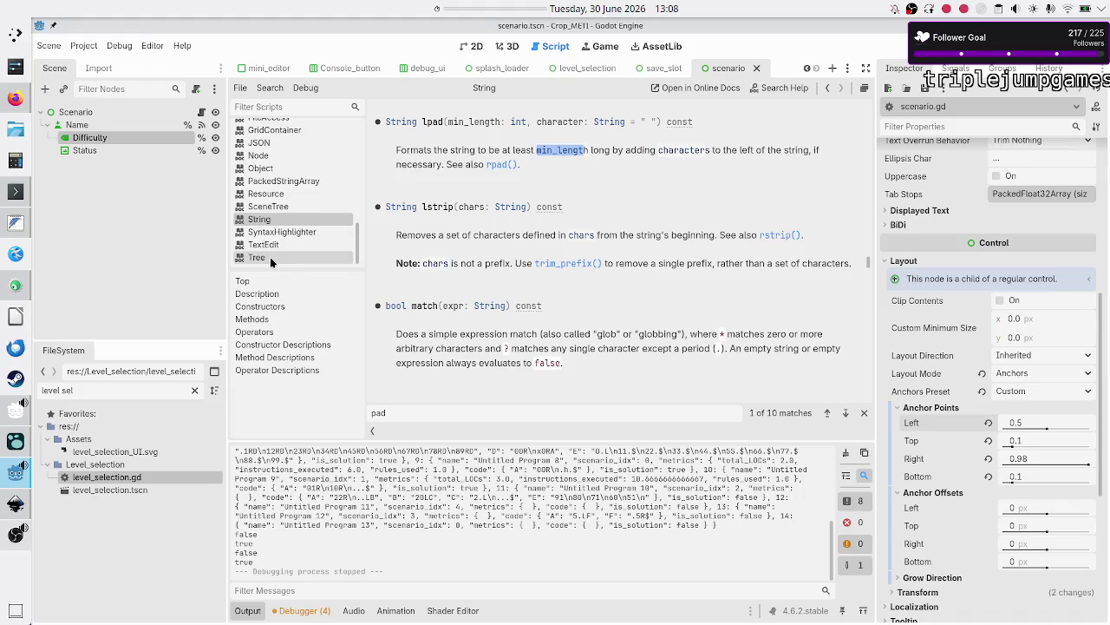
scroll(299, 195, "up", 5)
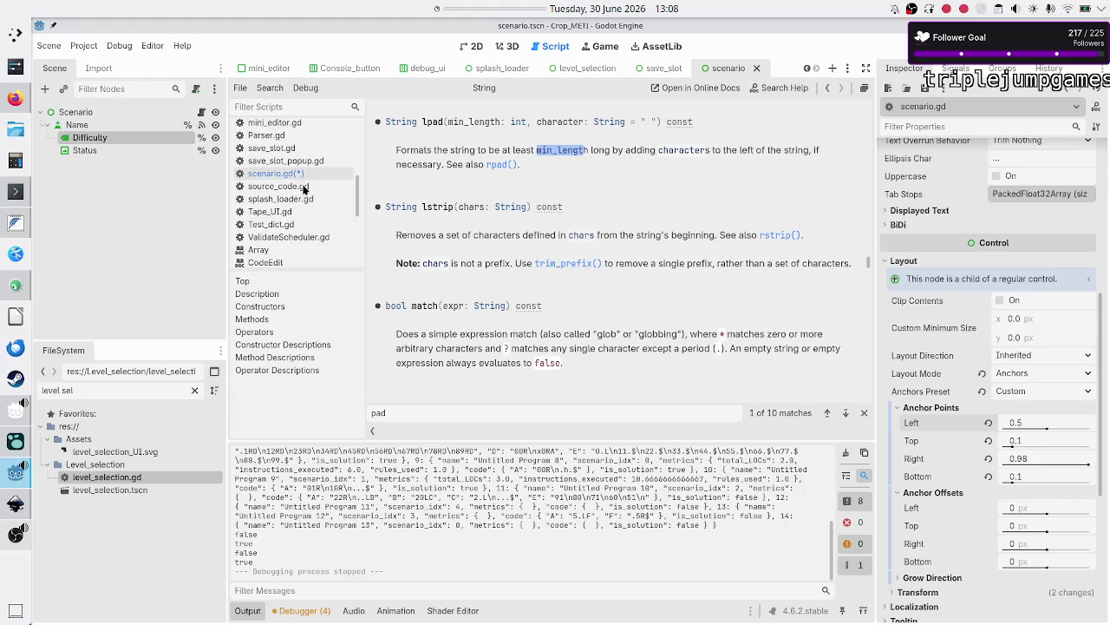
left_click(300, 174)
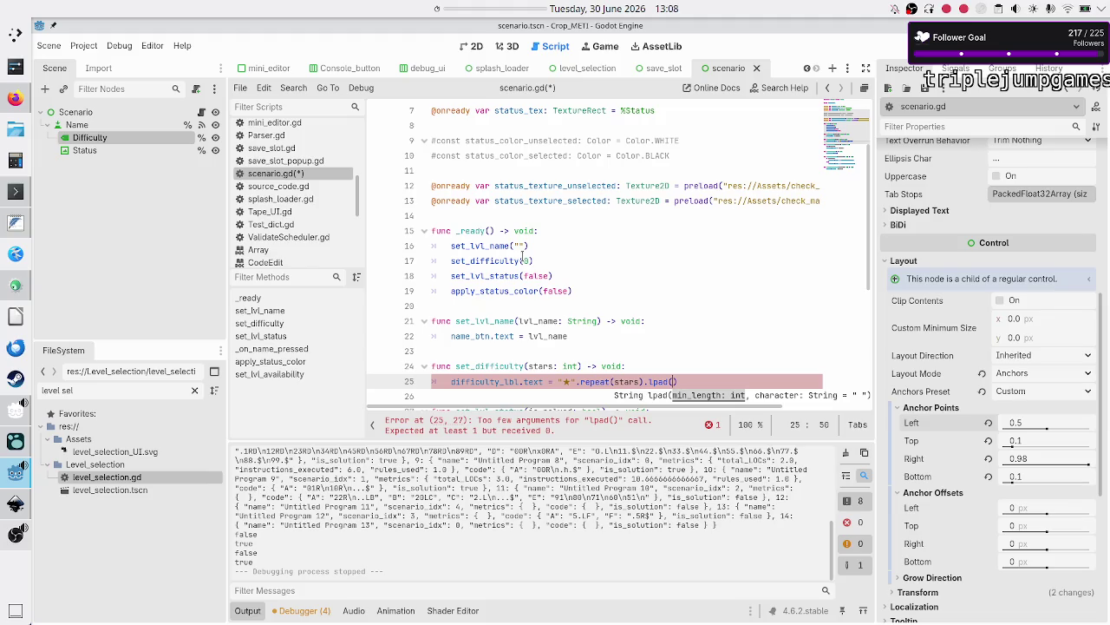
Complete .lpad(5), save scenario.gd, and view level selection in the running game.
type("5)")
key("Return")
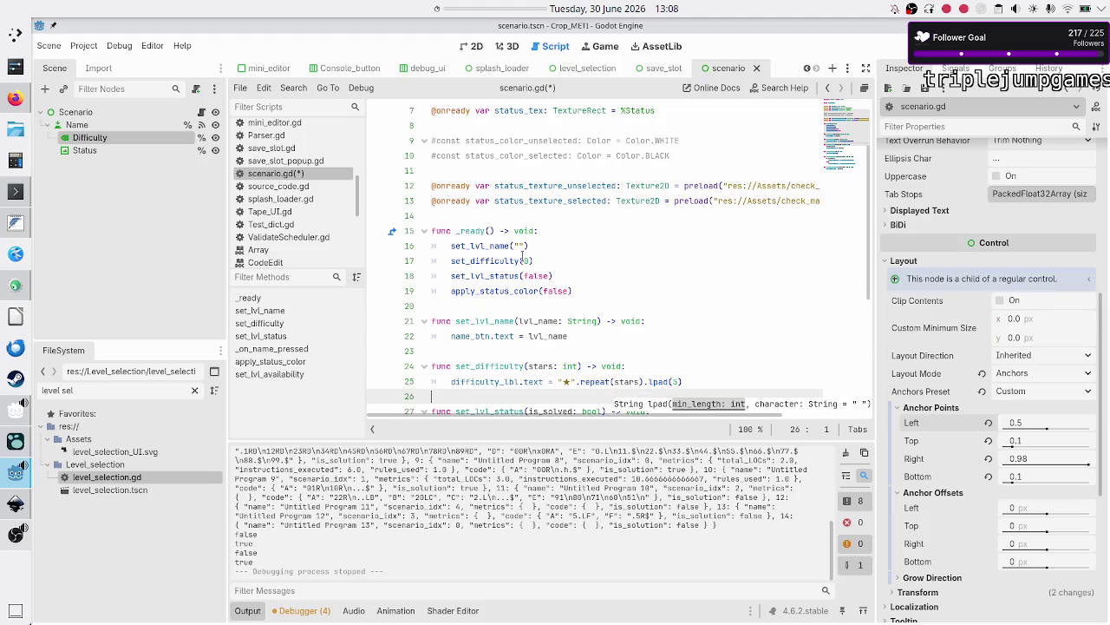
key("ctrl+s")
left_click(921, 46)
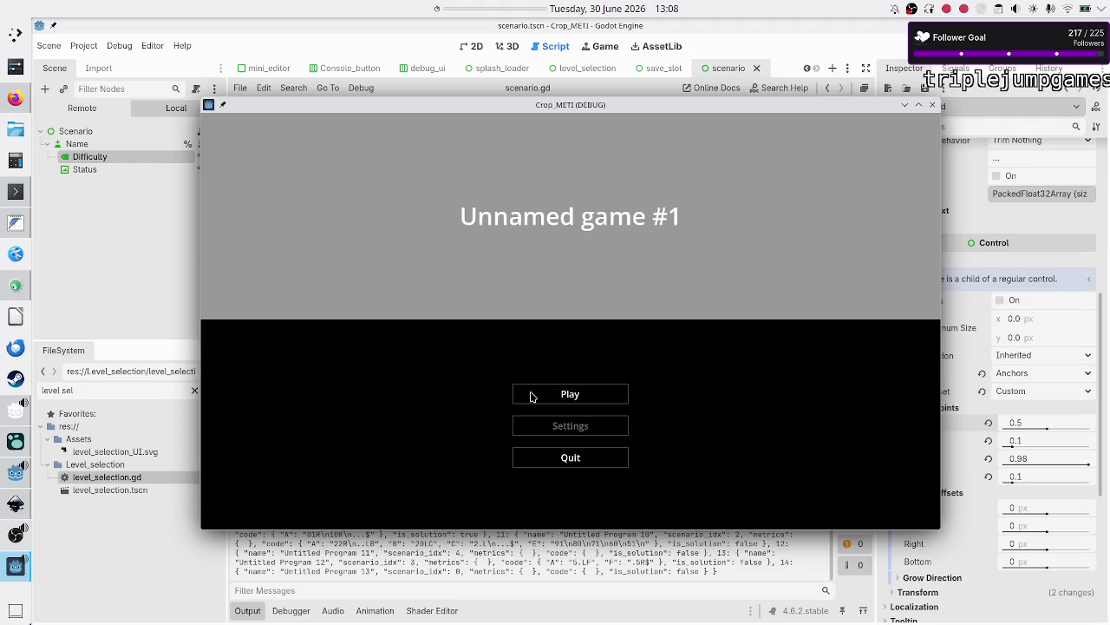
left_click(528, 391)
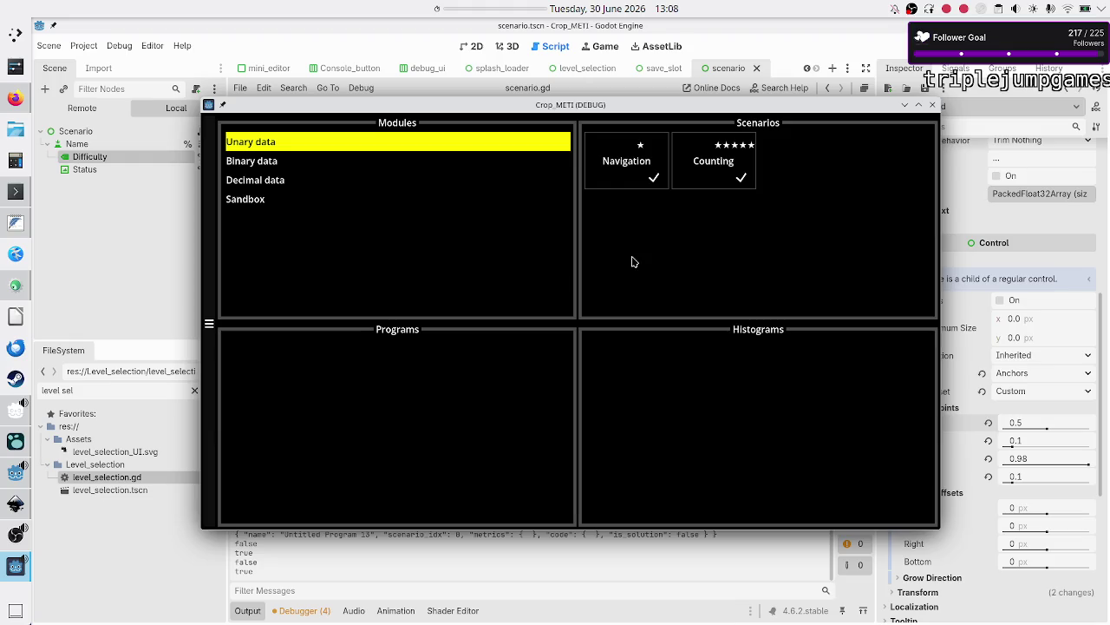
Close the game and declare 'var stars_str: String =' in set_difficulty.
left_click(935, 105)
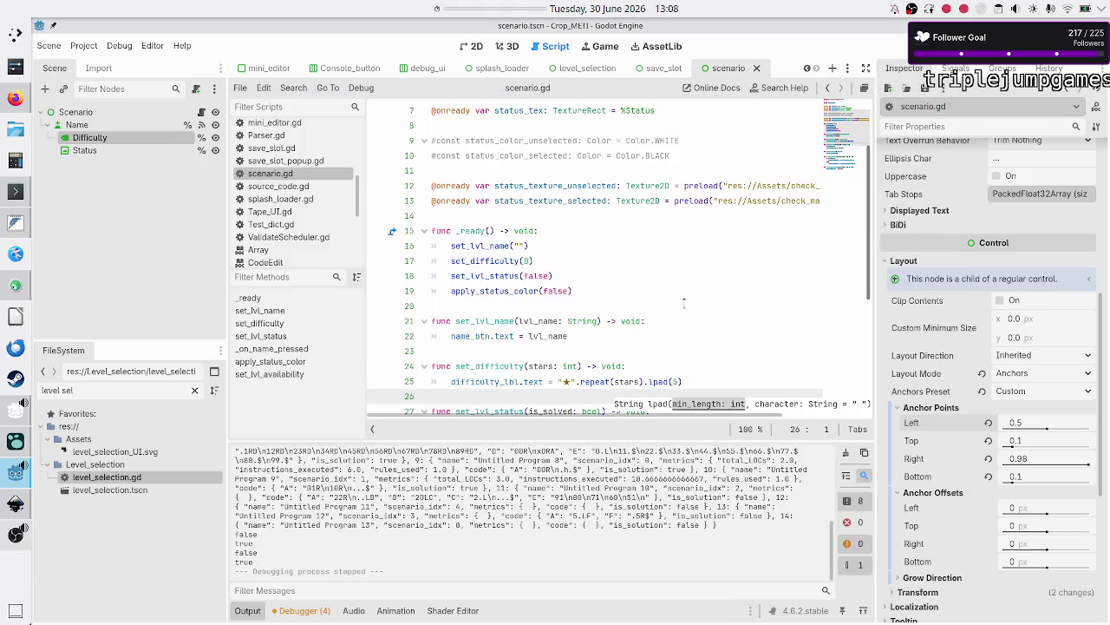
scroll(653, 348, "down", 1)
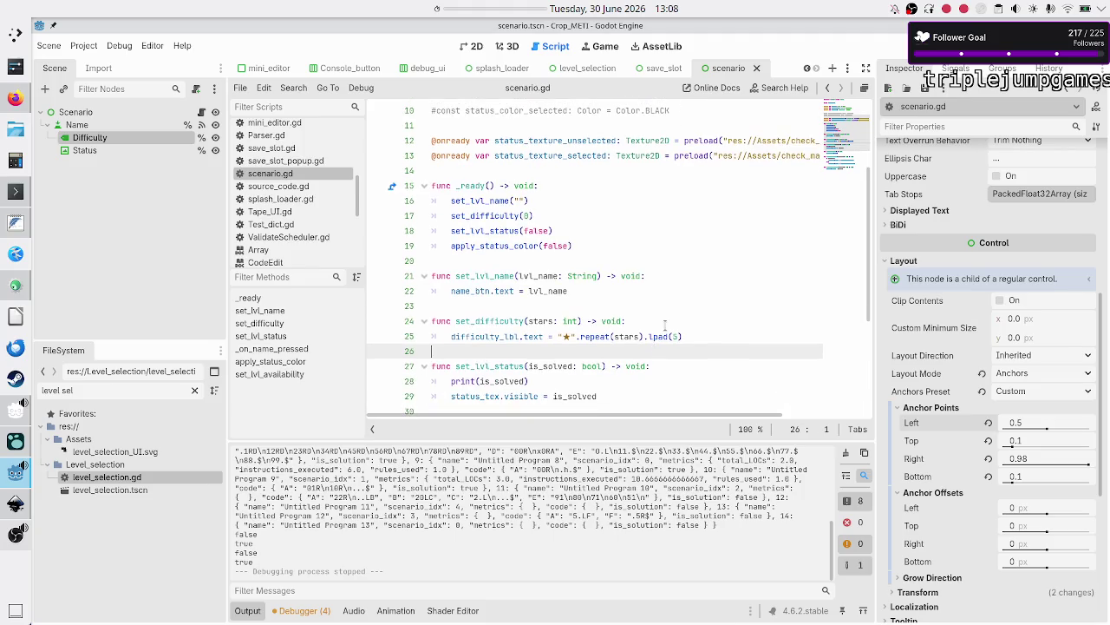
left_click(665, 326)
key("Return")
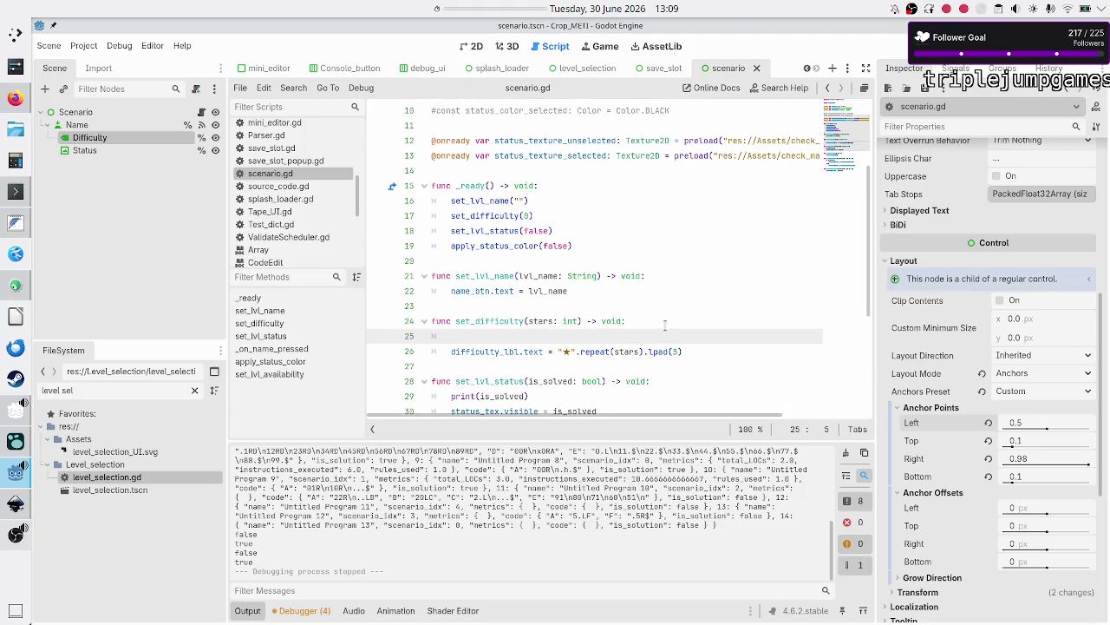
type("va")
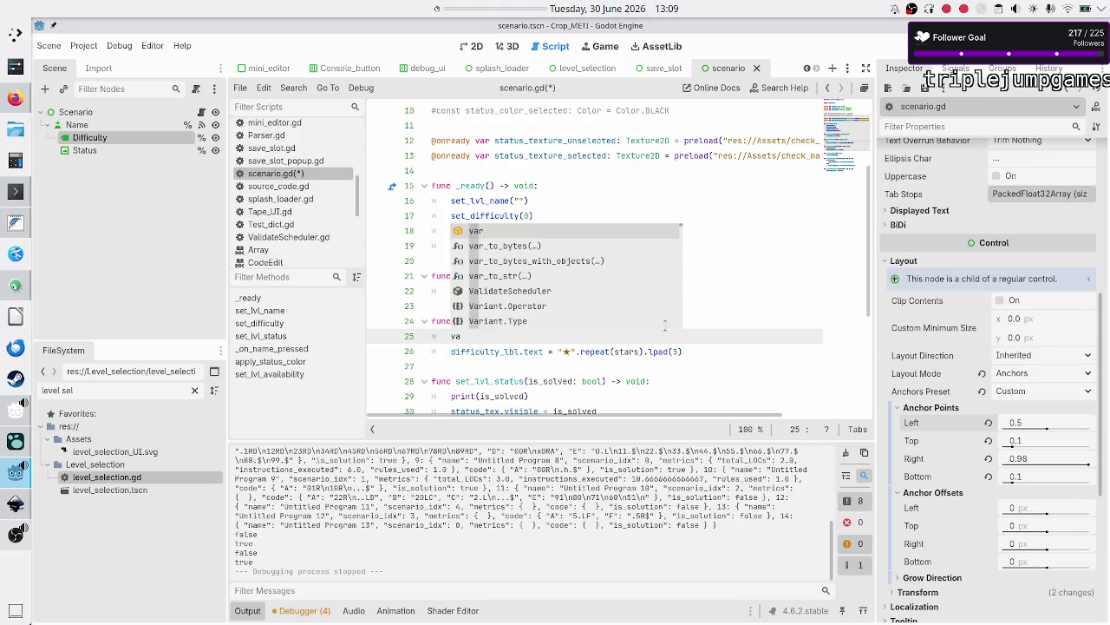
type("r stars:")
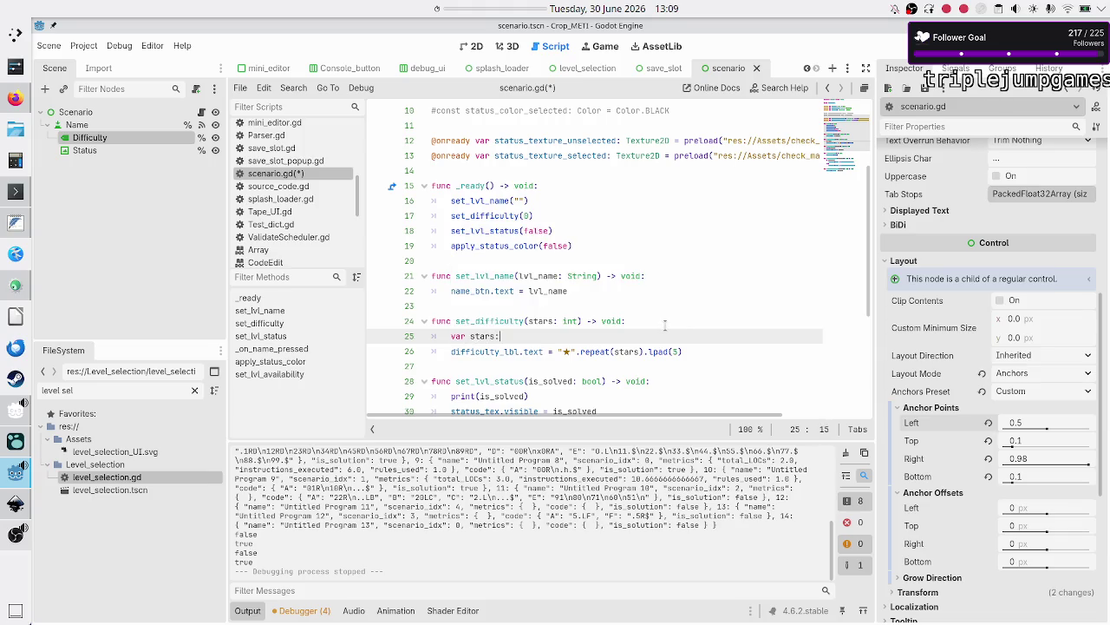
key("BackSpace")
type("_s")
type("tr: String =")
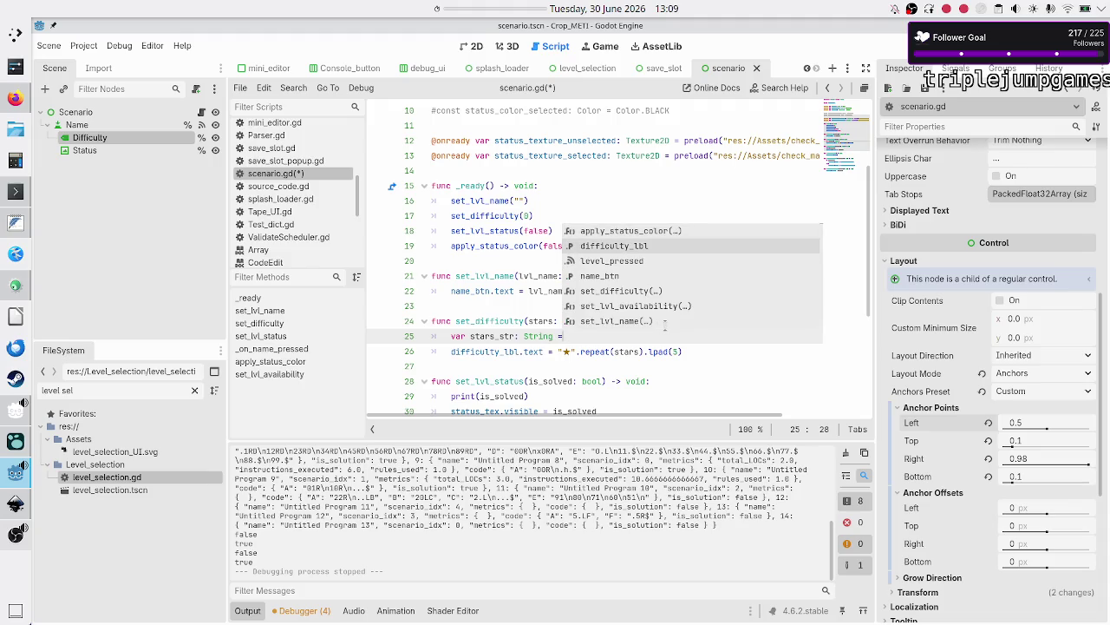
Move the star expression into stars_str and assign stars_str to the label text.
key("Escape")
key("Down")
key("shift+Right")
key("shift+Right")
key("shift+Right")
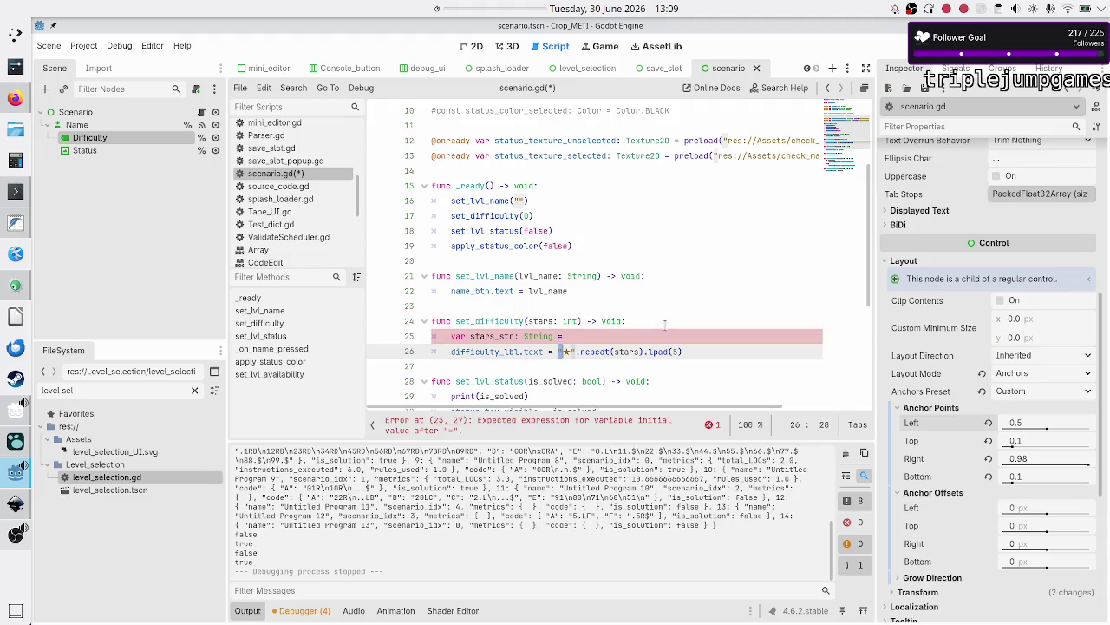
key("shift+Right")
key("shift+Right")
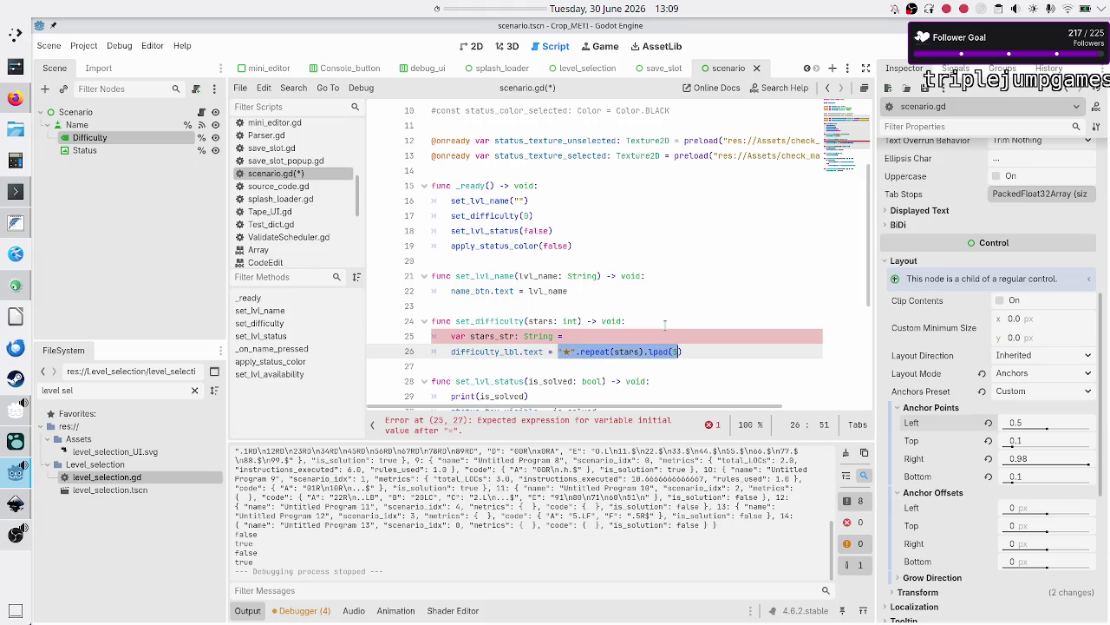
key("ctrl+x")
key("Up")
key("End")
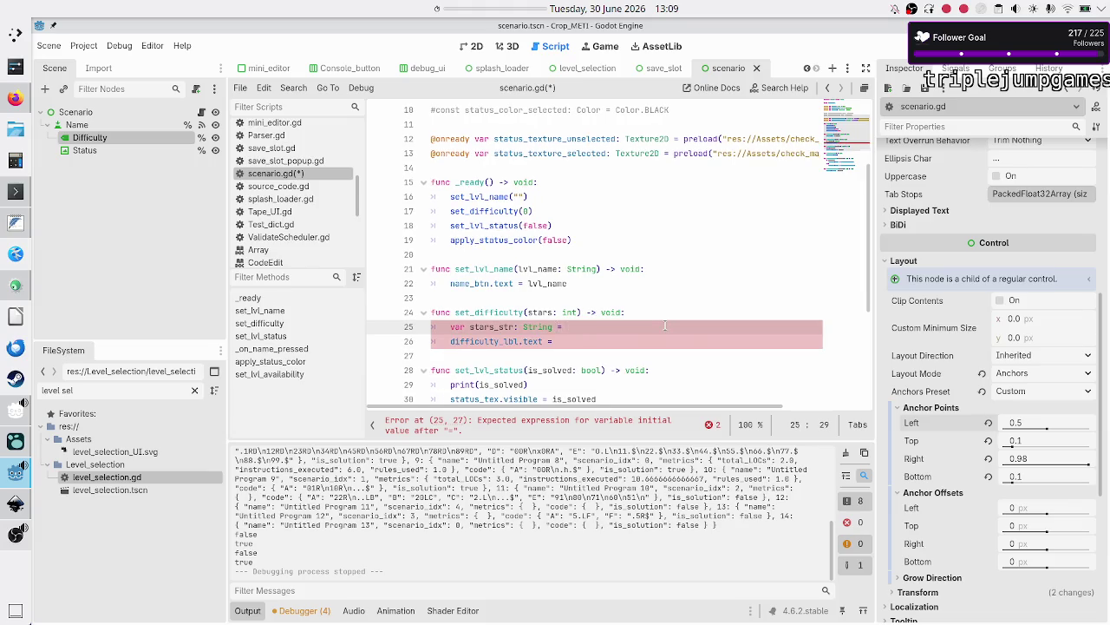
key("ctrl+v")
key("Down")
type("stars_Str")
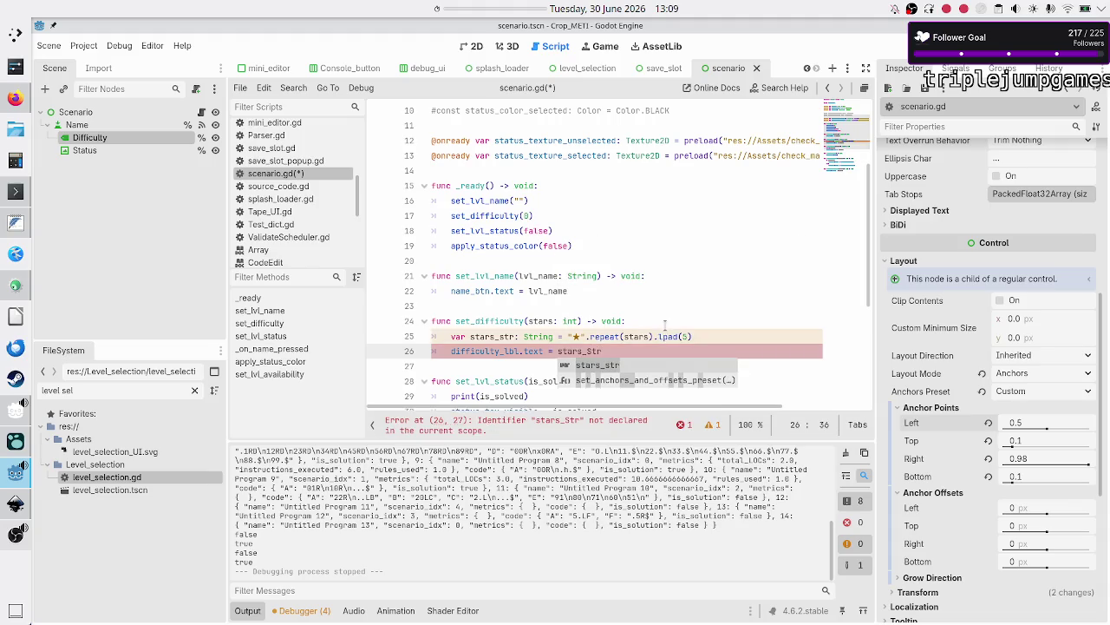
key("Escape")
key("Return")
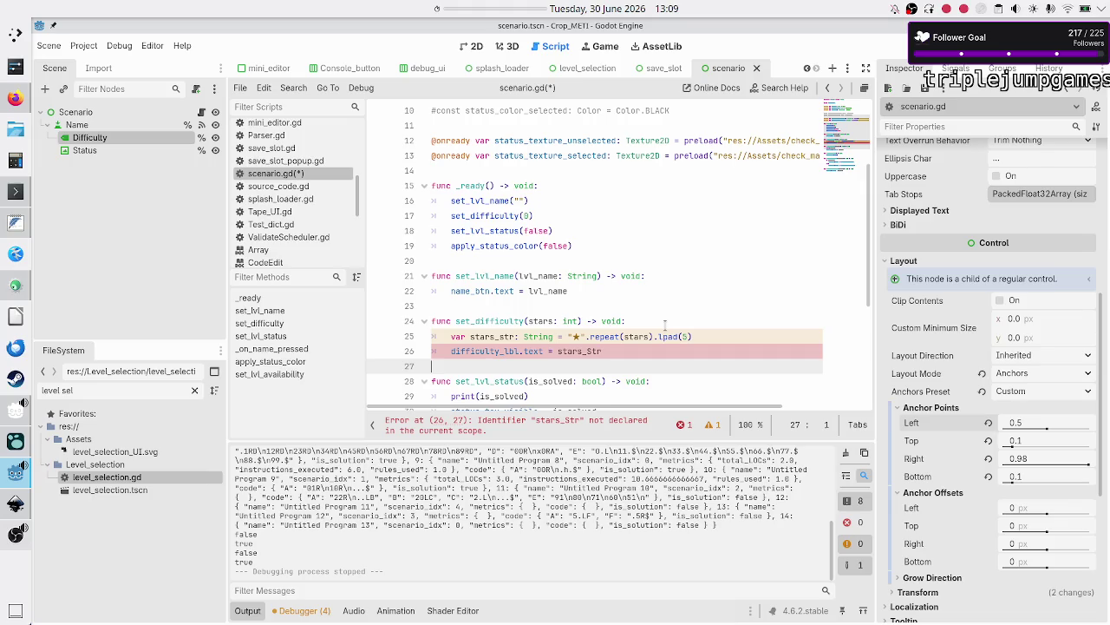
Add print(stars_str) above the label assignment and relaunch the game.
key("Left")
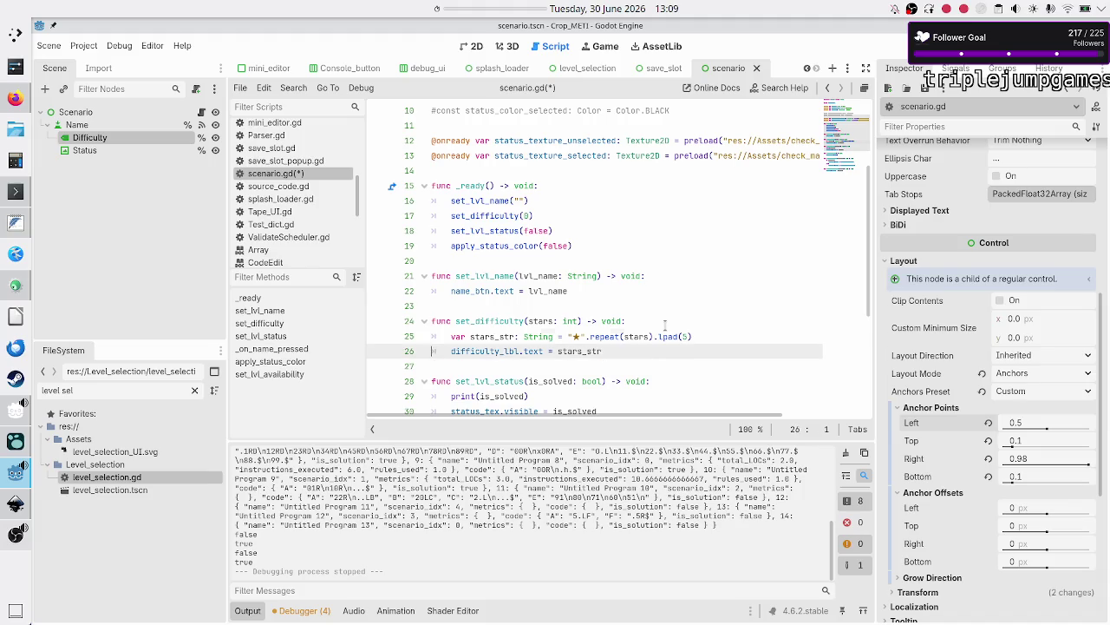
key("ctrl+shift+Return")
type("prin")
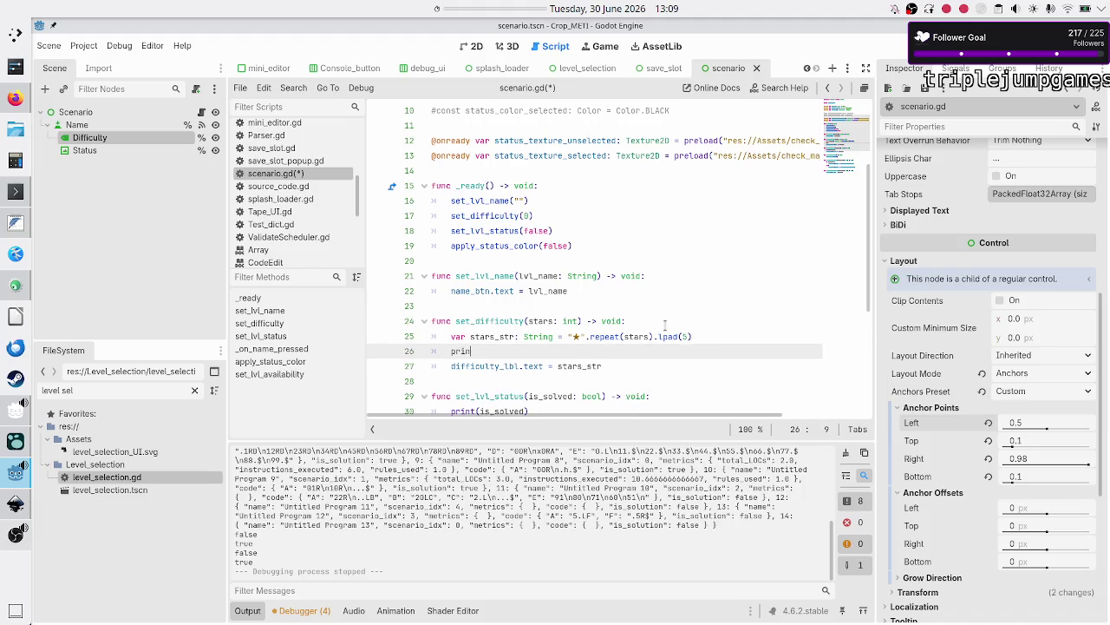
type("t(stars")
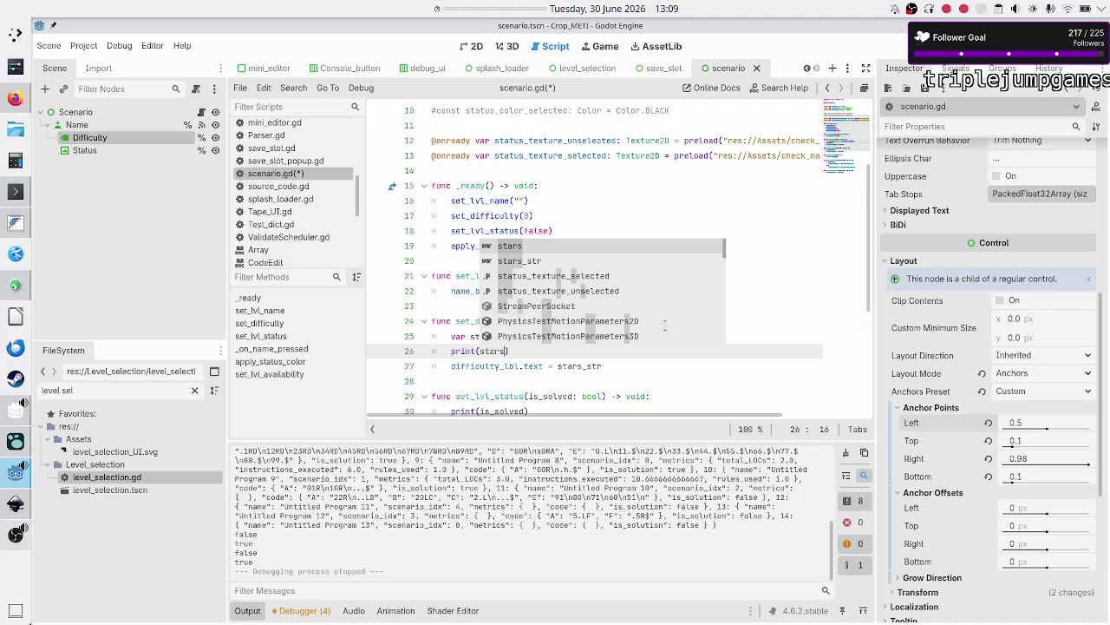
key("Down")
key("Return")
key("F5")
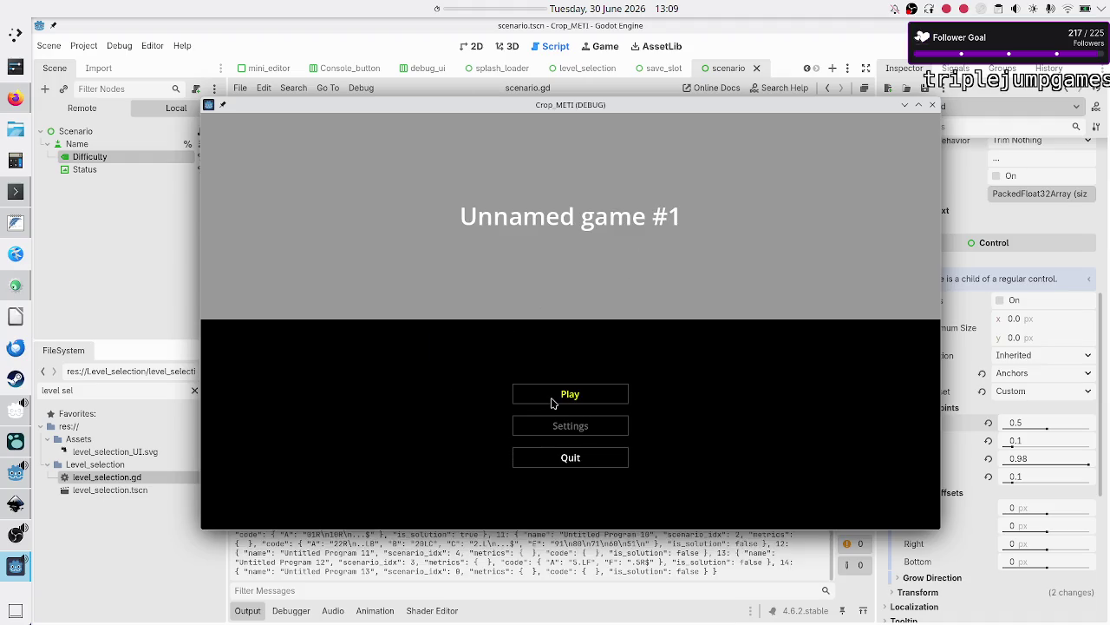
Open level selection and compare the printed one- and five-star strings in the Output panel.
left_click(552, 403)
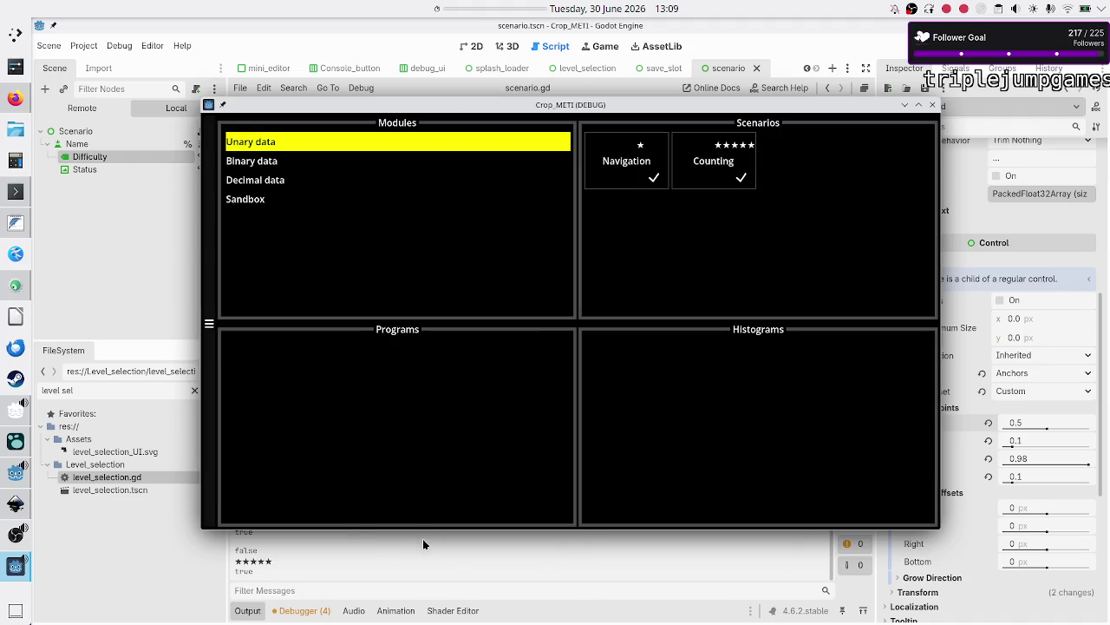
left_click(423, 539)
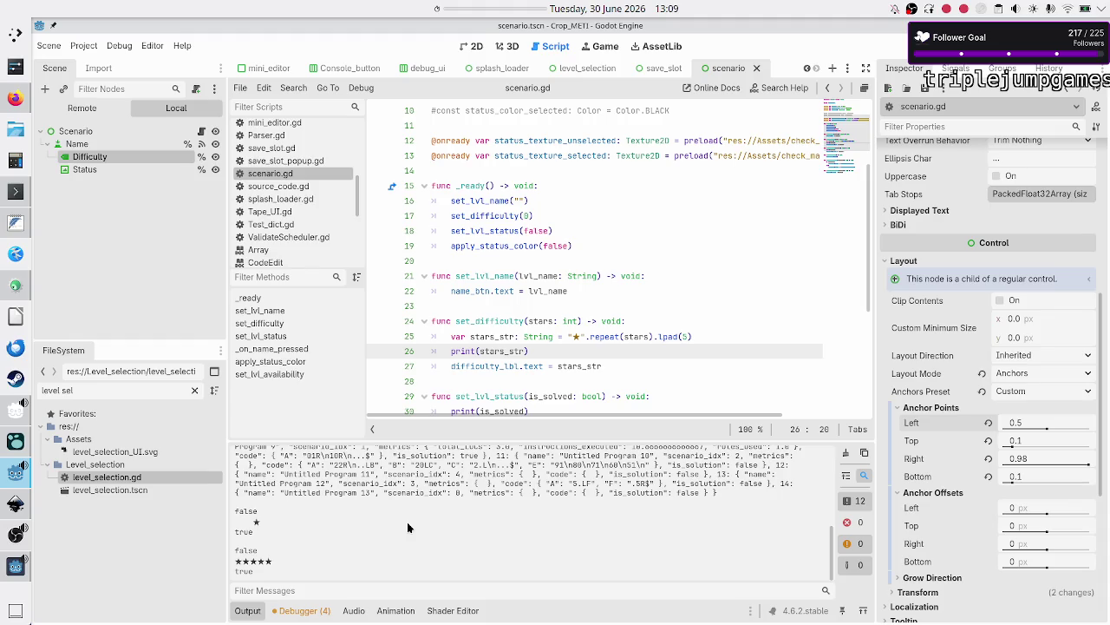
key("alt+Tab")
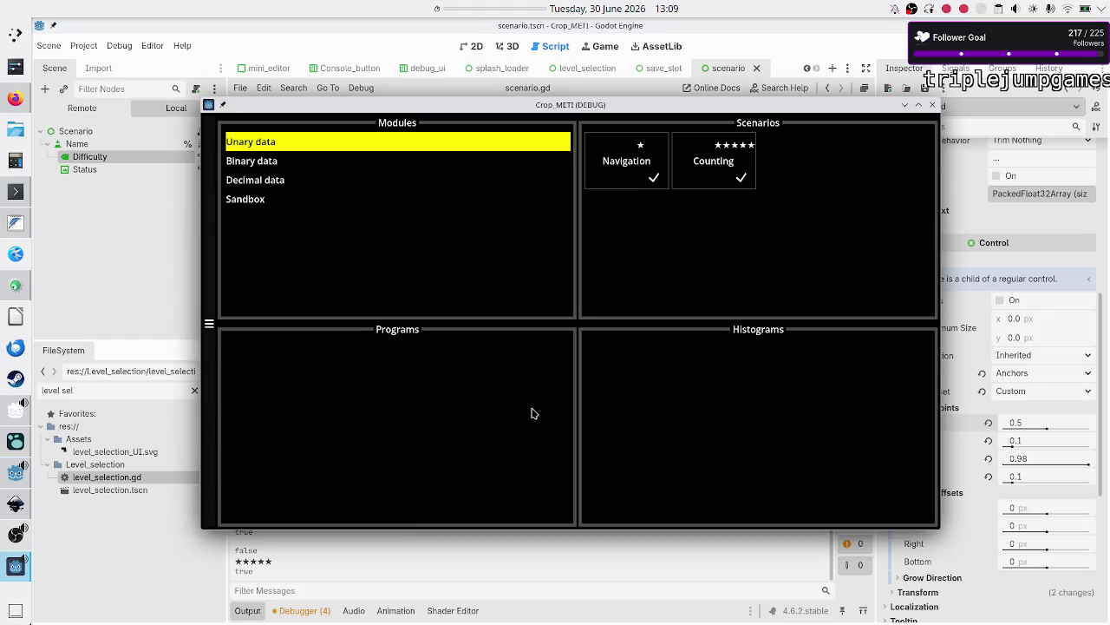
left_click(350, 554)
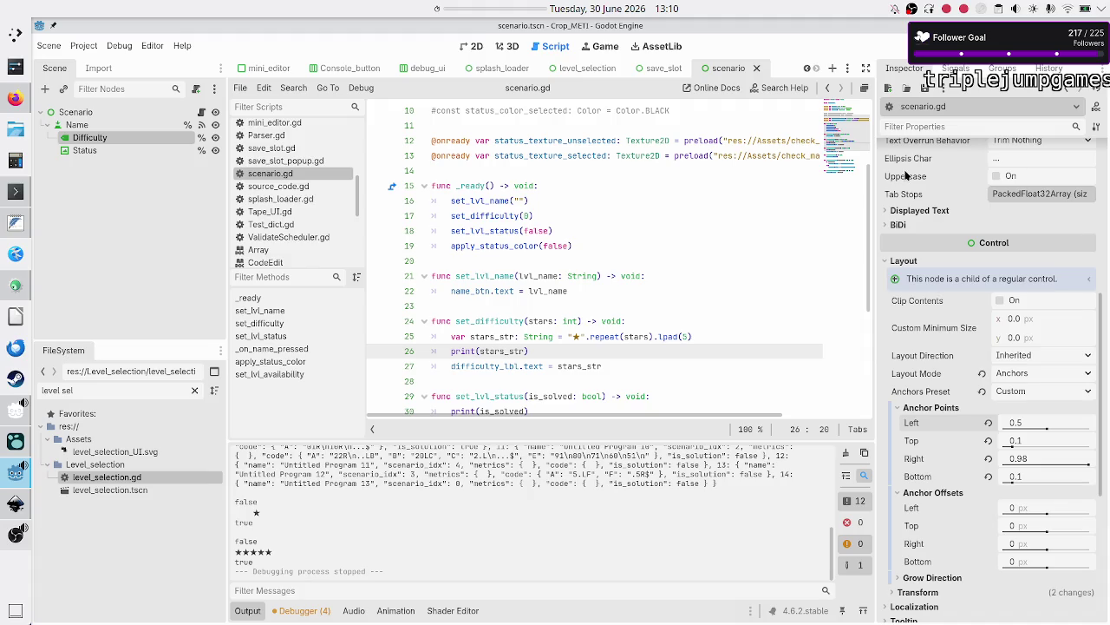
Load JetBrainsMono-Regular.ttf as the Difficulty label's font override and relaunch the game.
left_click(472, 46)
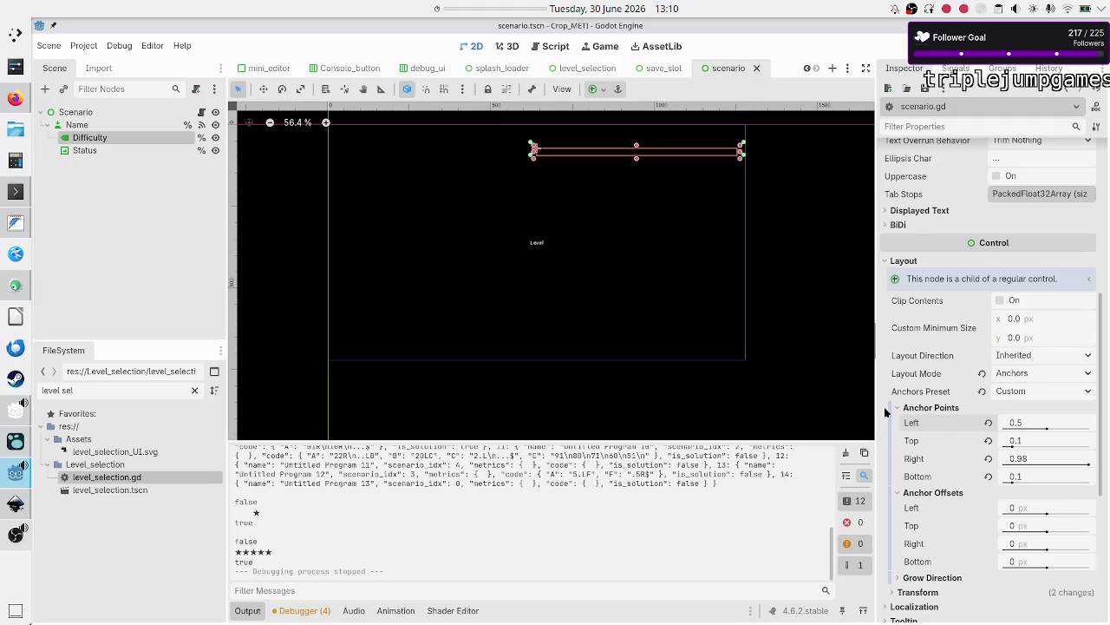
scroll(940, 450, "down", 5)
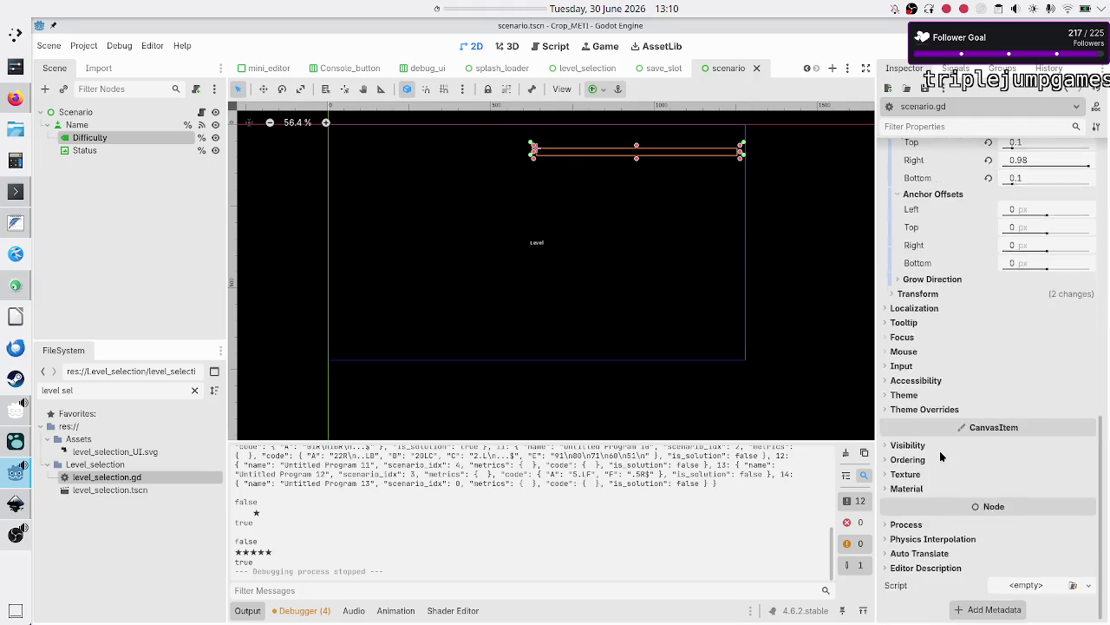
left_click(911, 409)
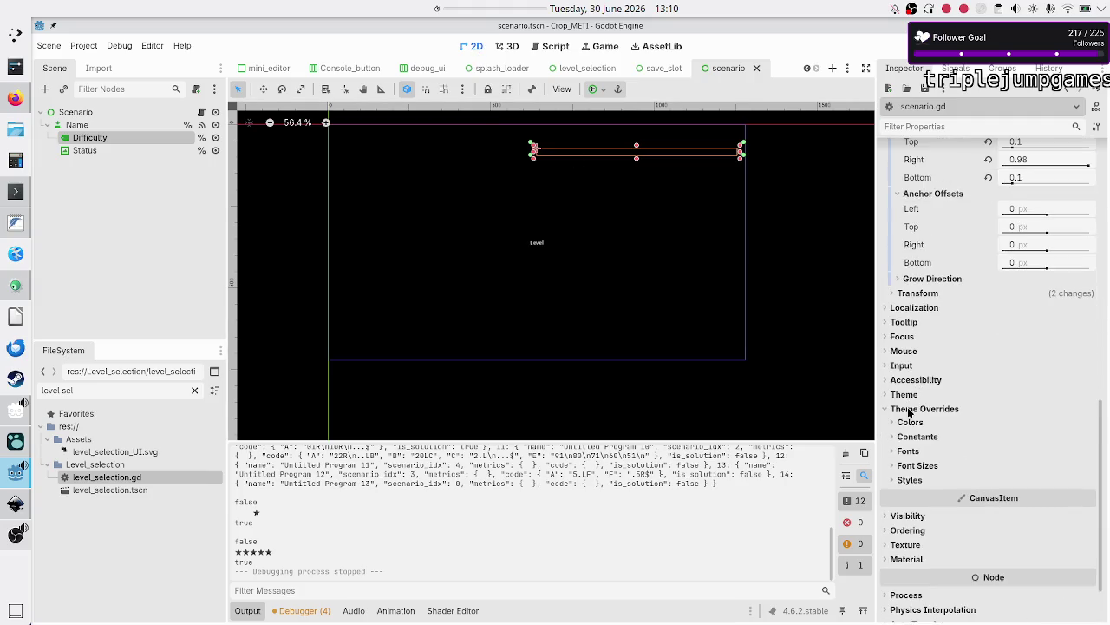
left_click(909, 453)
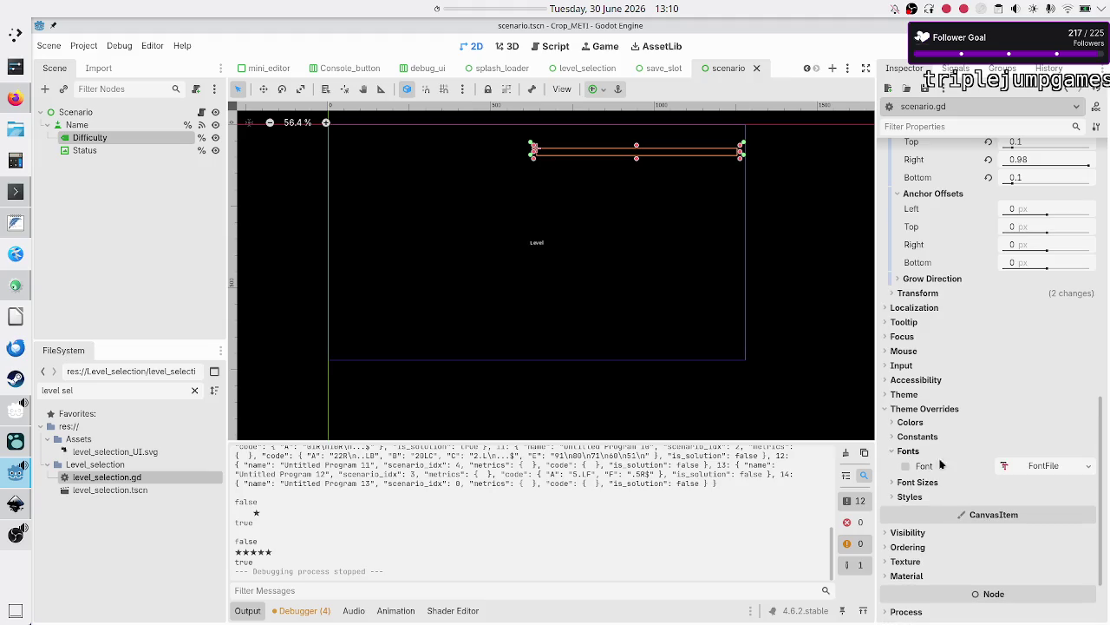
left_click(1088, 466)
left_click(1009, 503)
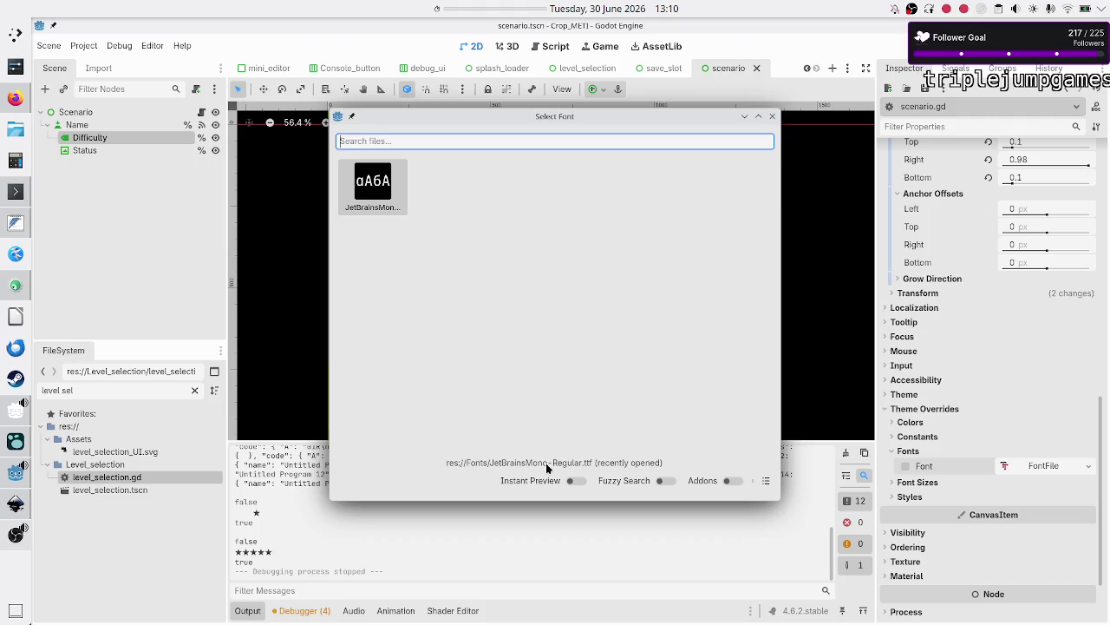
double_click(377, 203)
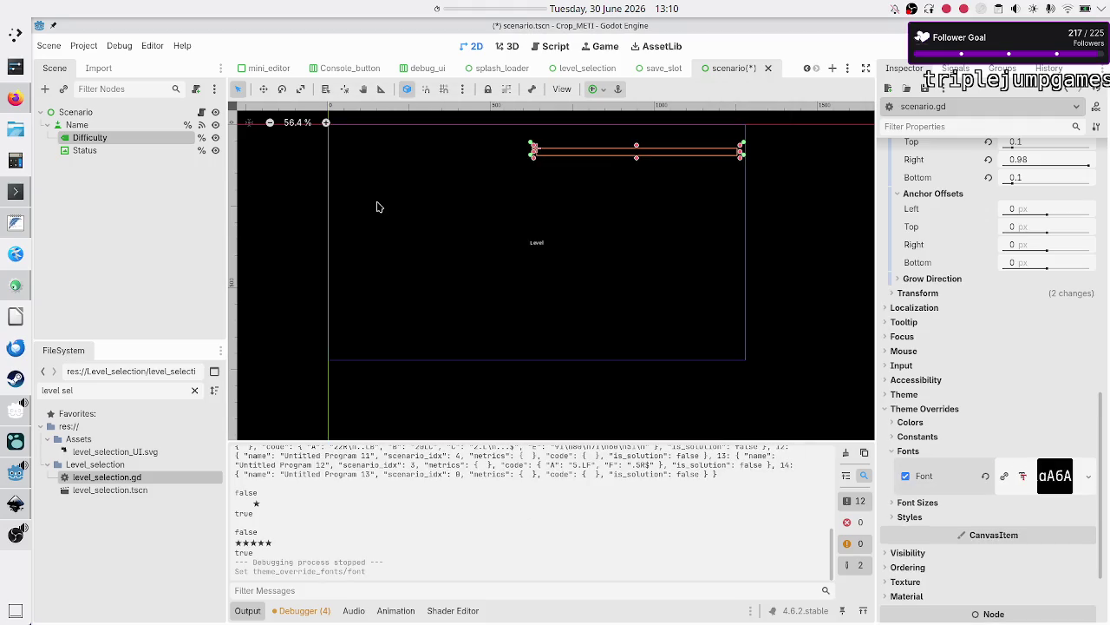
left_click(937, 507)
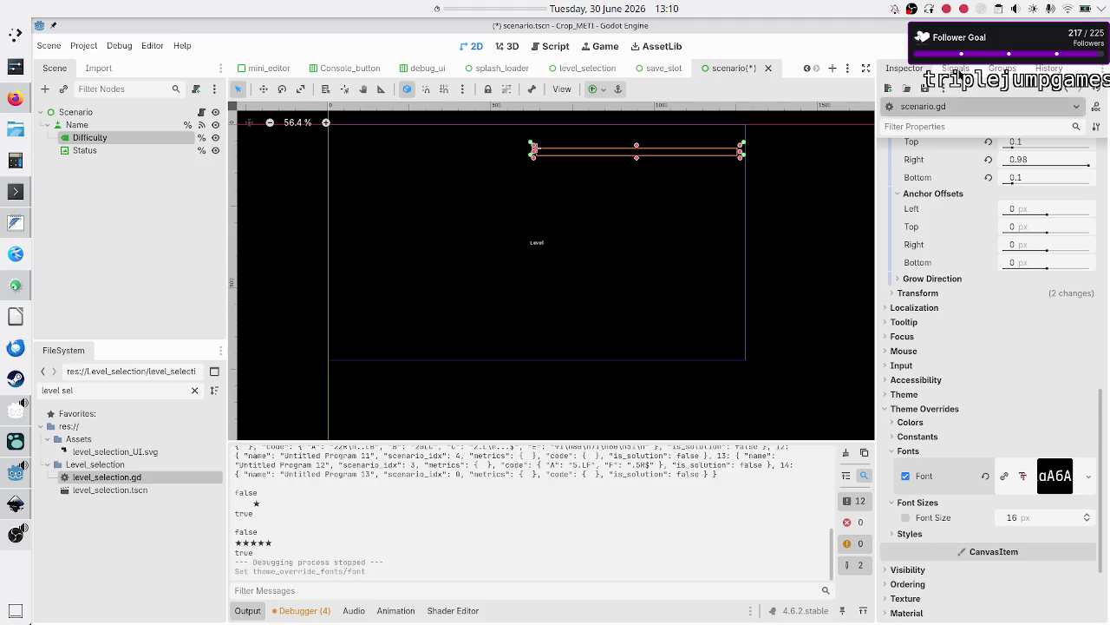
key("F5")
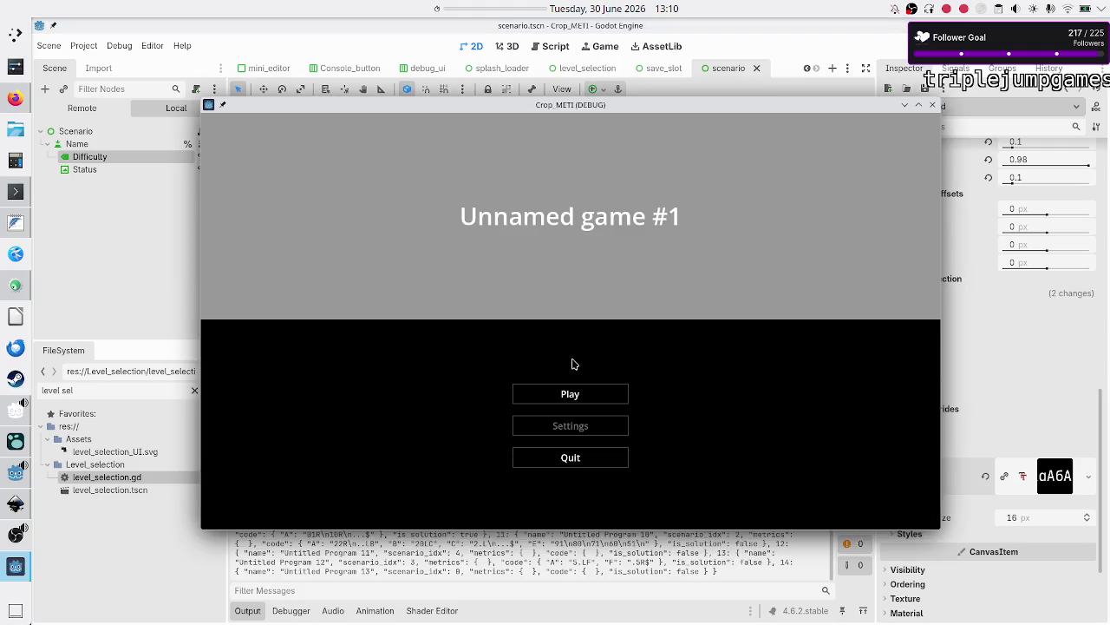
Open level selection in the running game, then stop and relaunch the scene.
left_click(571, 394)
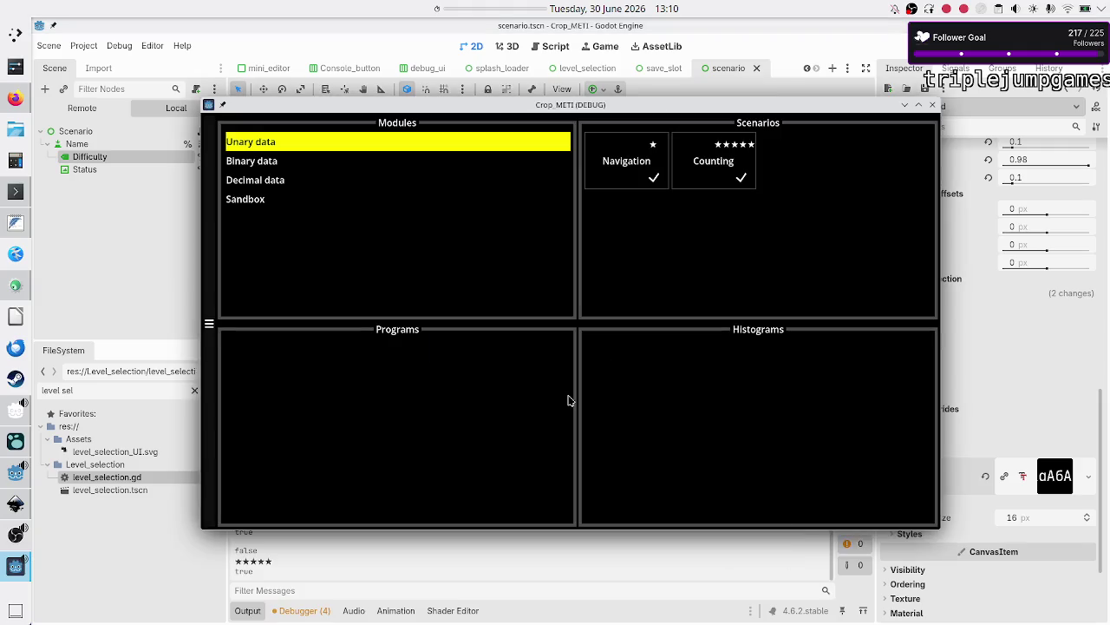
key("F8")
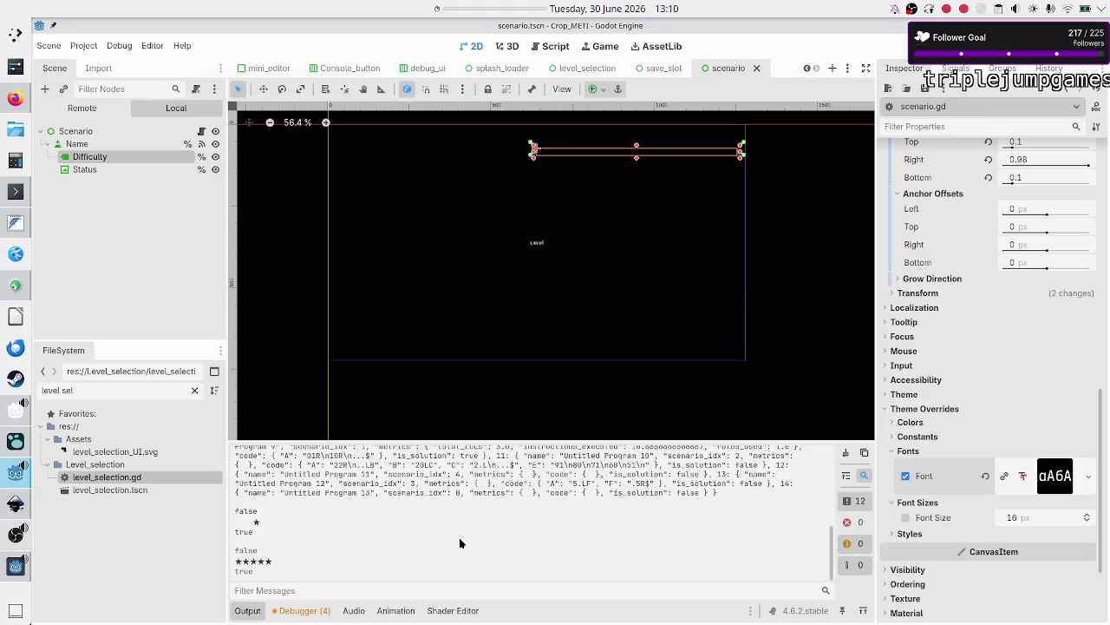
key("F6")
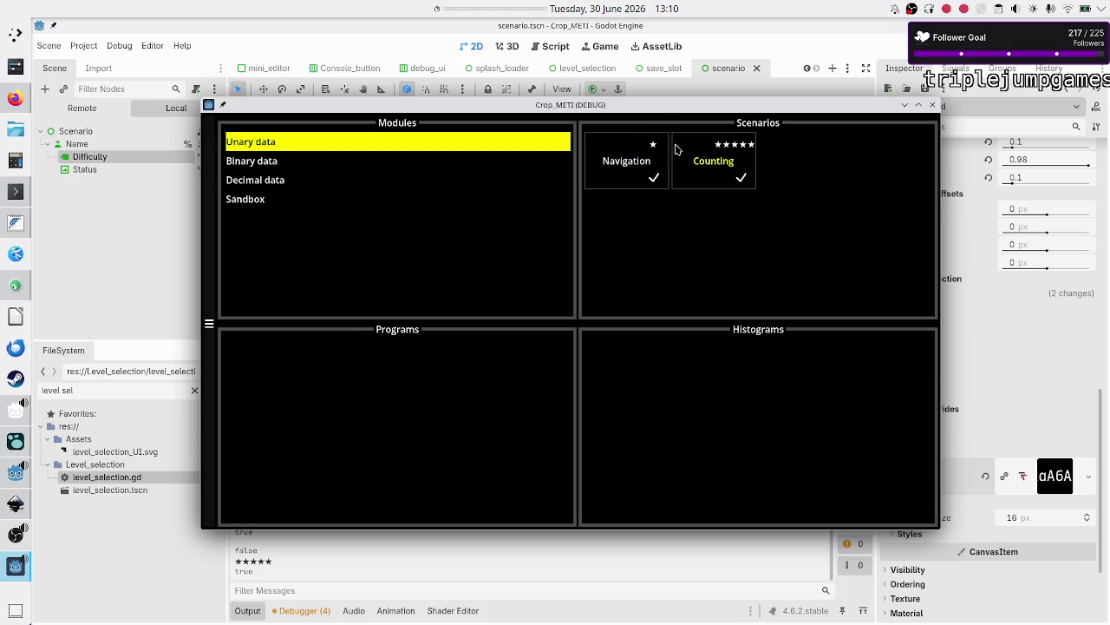
Compare the star marks on the Binary and Decimal data scenarios, then close the game.
left_click(347, 162)
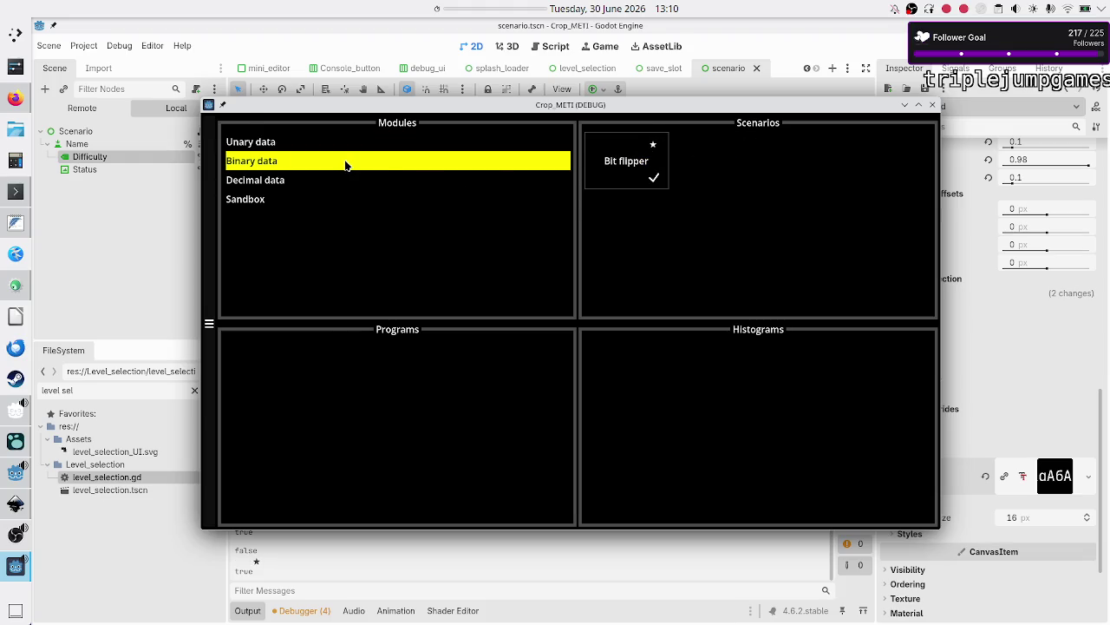
left_click(294, 186)
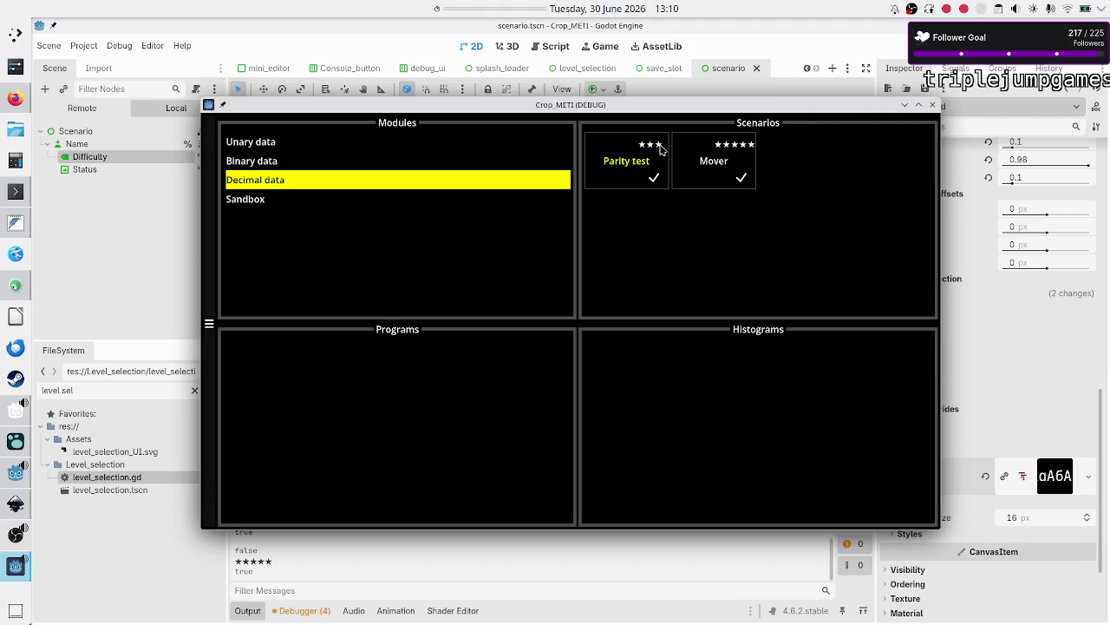
left_click(932, 104)
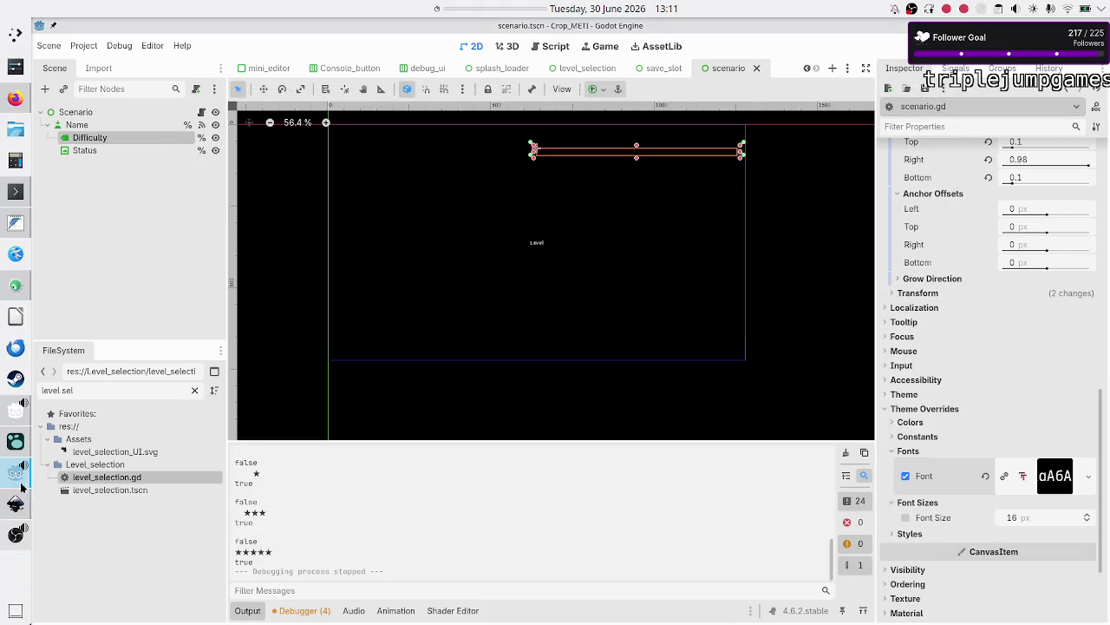
left_click(9, 444)
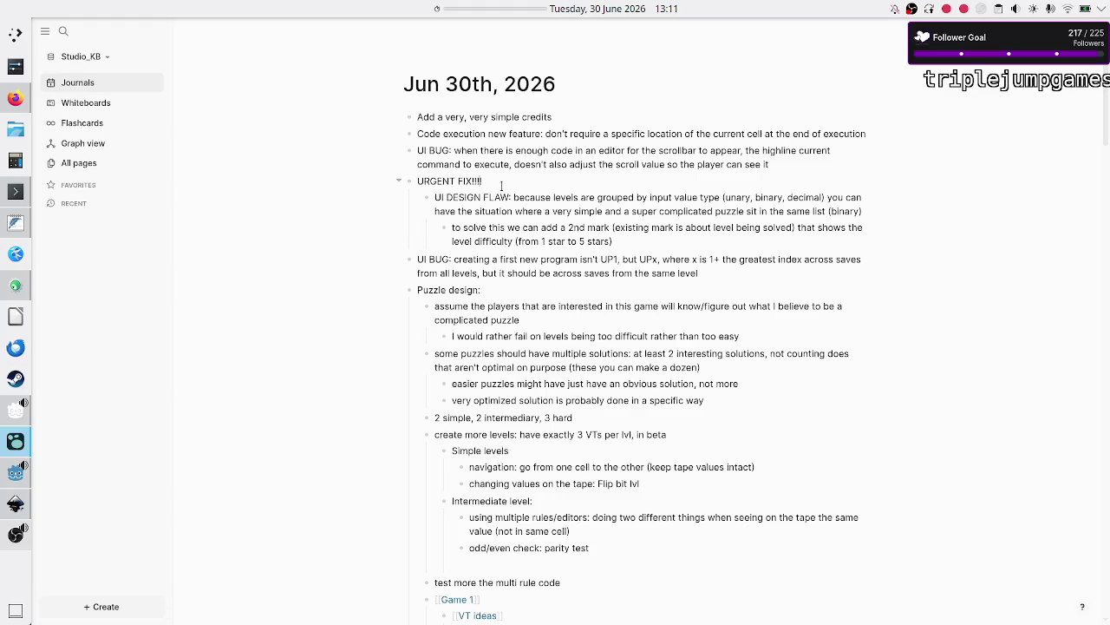
Delete the URGENT FIX!!!! line, outdent UI DESIGN FLAW and mark it DONE.
key("BackSpace")
key("BackSpace")
key("BackSpace")
key("shift+Tab")
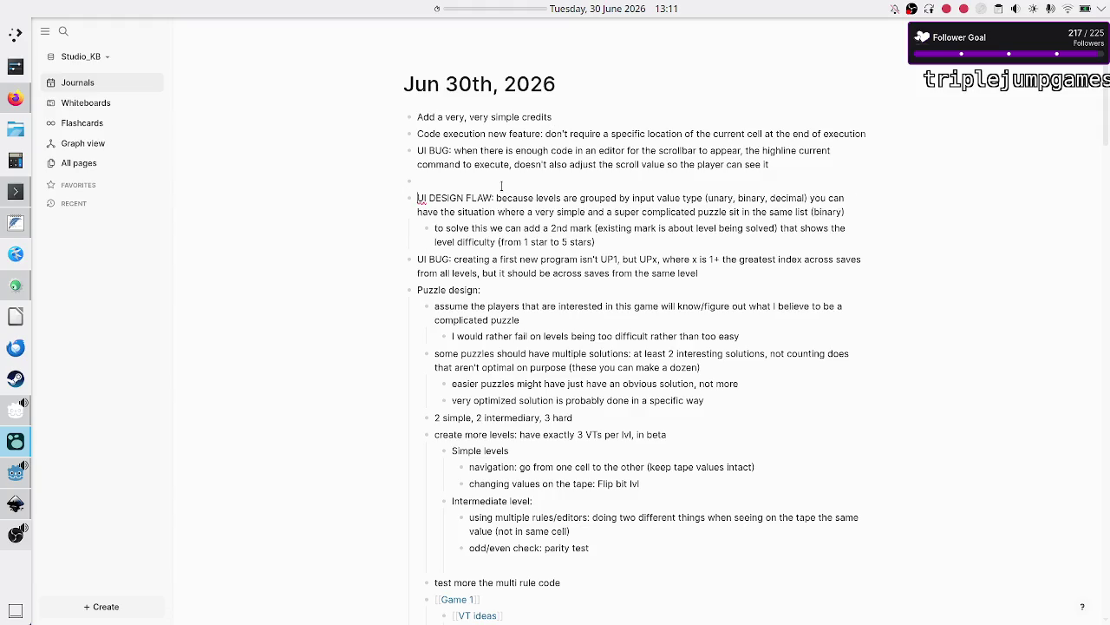
key("BackSpace")
type("DONE")
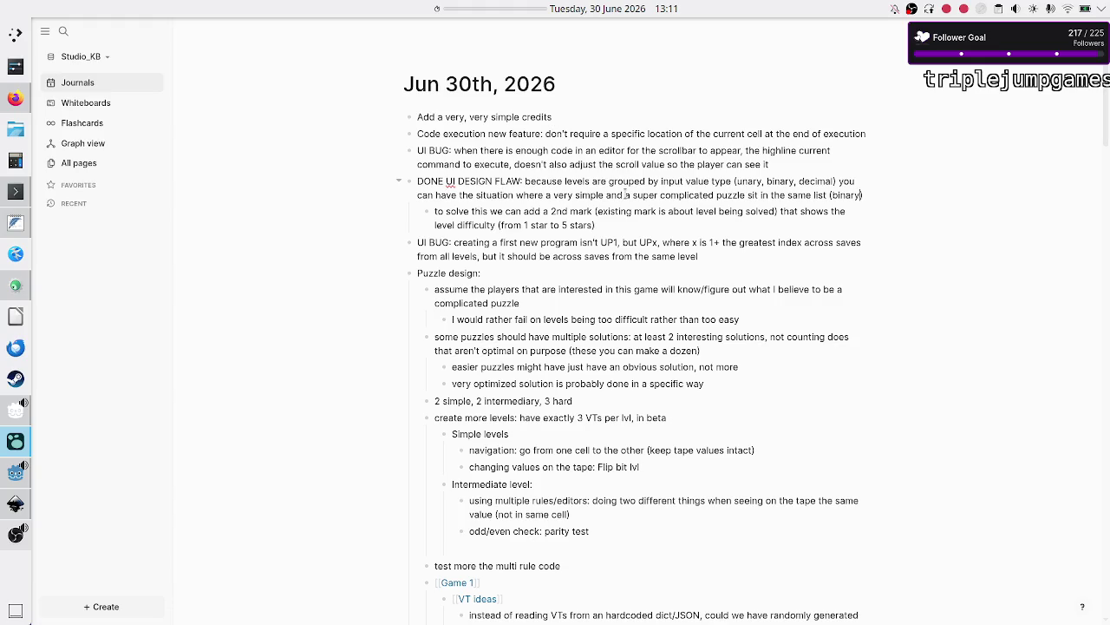
key("Escape")
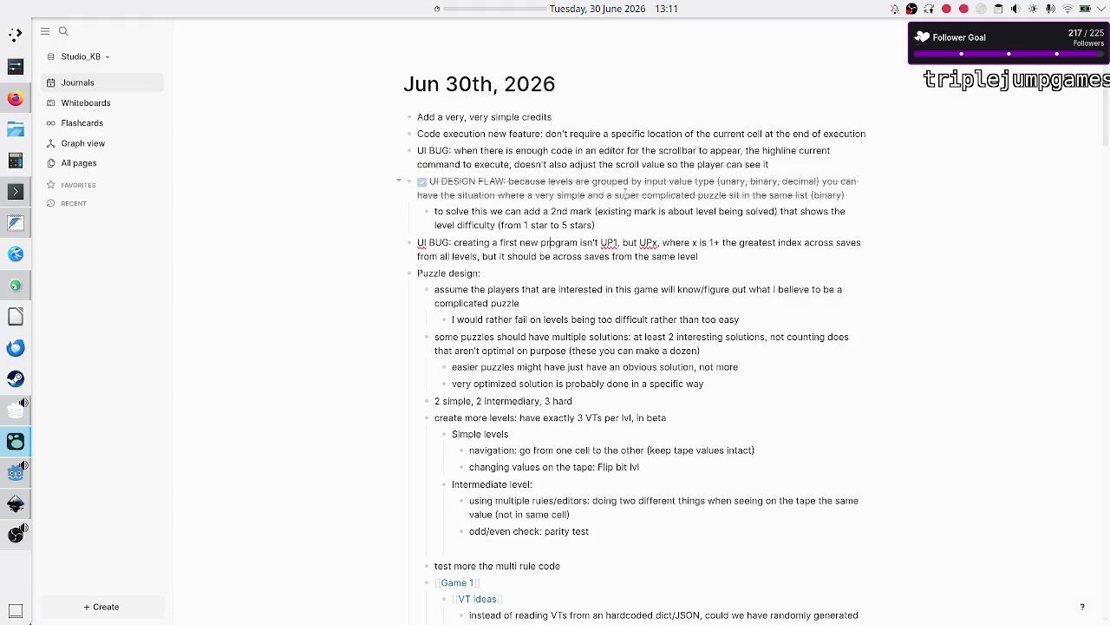
key("Up")
Highlight the credits task text in the journal, then deselect it.
key("ctrl+shift+Left")
key("ctrl+shift+Left")
key("ctrl+shift+Left")
key("Right")
left_click(563, 116)
left_click(15, 97)
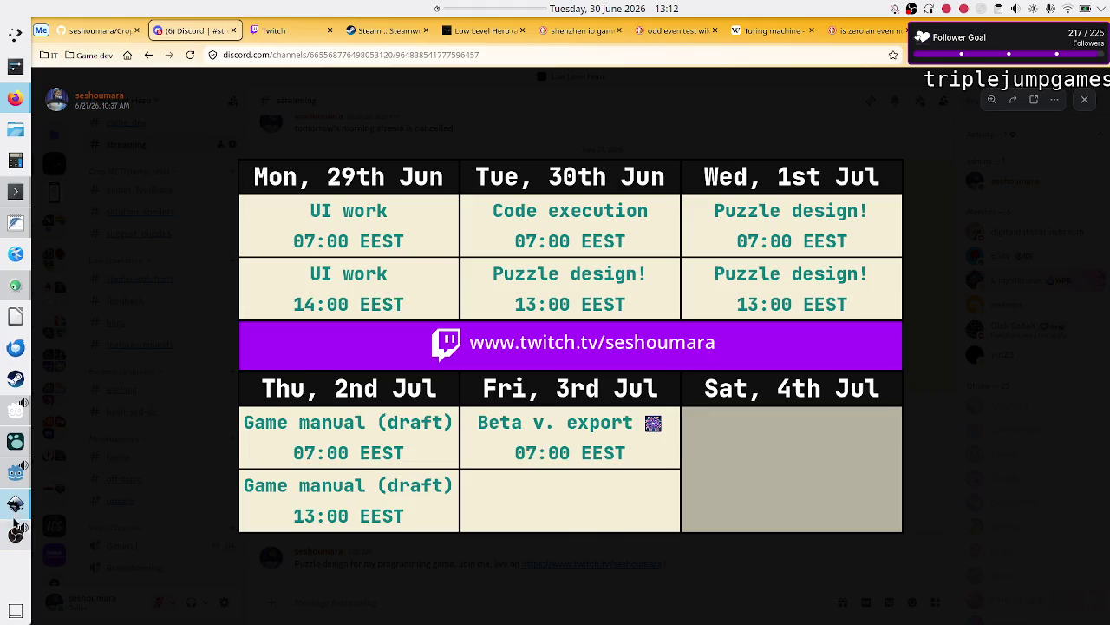
Leave the Discord schedule image and bring the Godot editor back to the front.
mouse_move(15, 479)
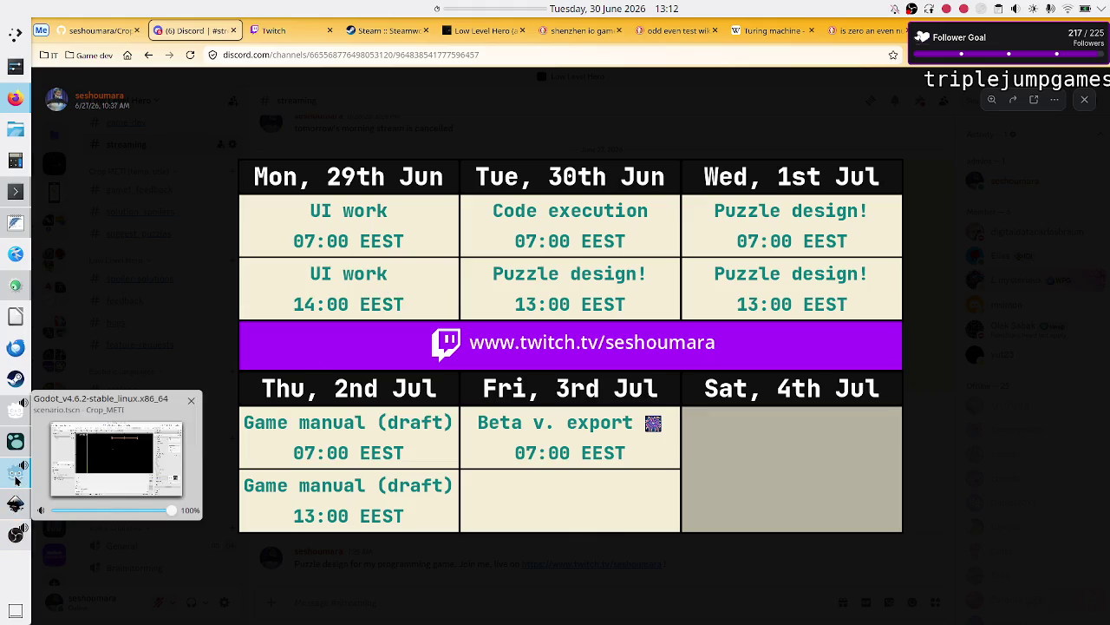
left_click(15, 477)
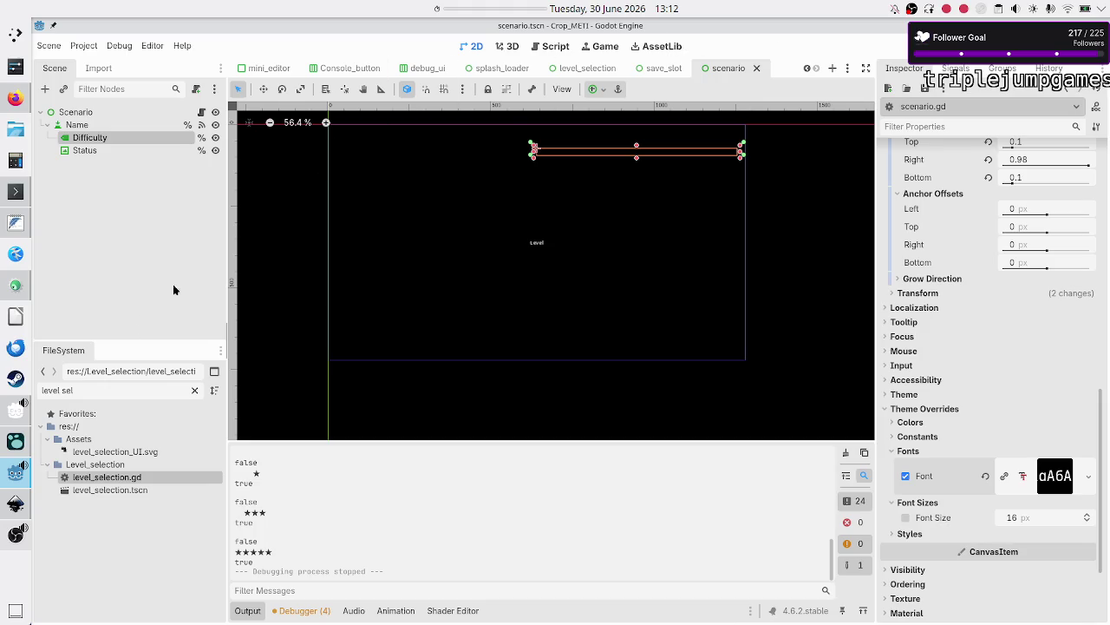
Filter the FileSystem for 'main' and open main_menu.tscn with the output log collapsed.
left_click(94, 386)
triple_click(94, 386)
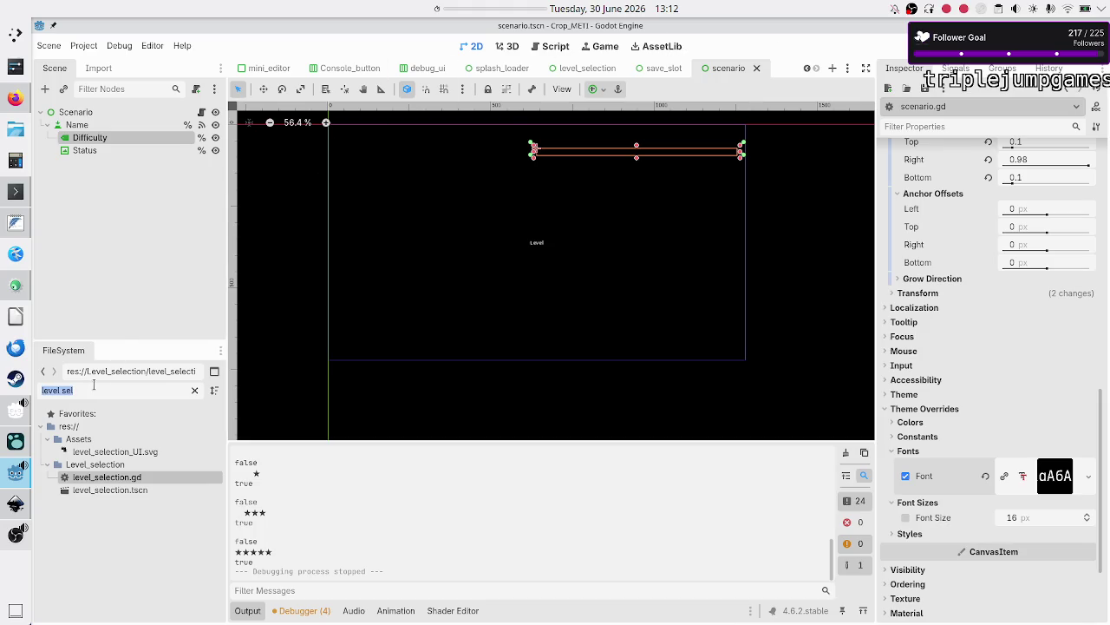
type("main")
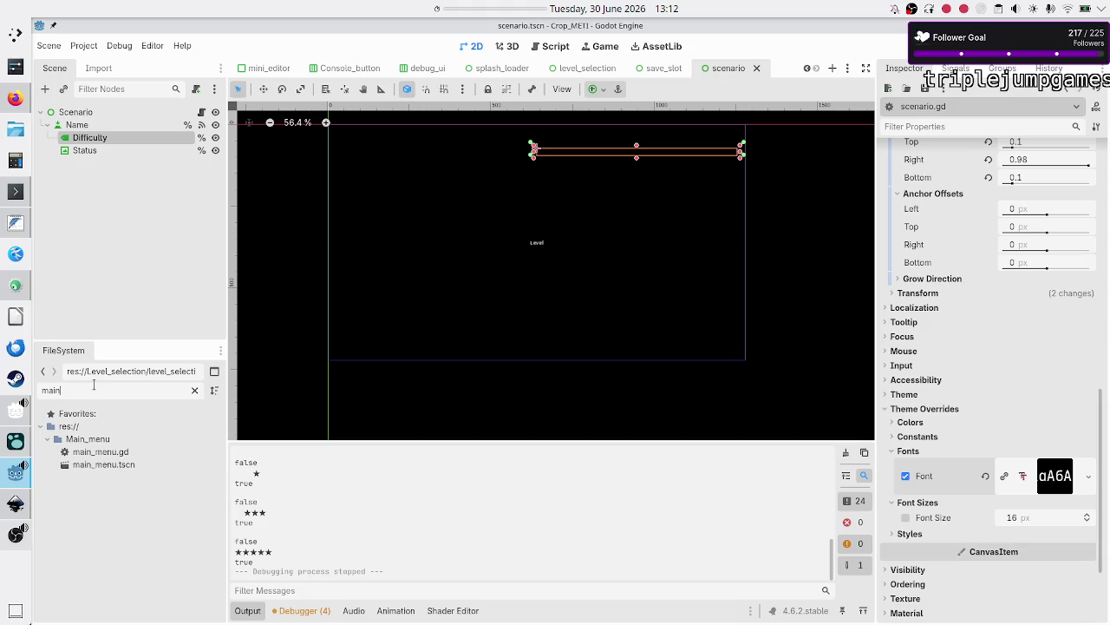
double_click(94, 464)
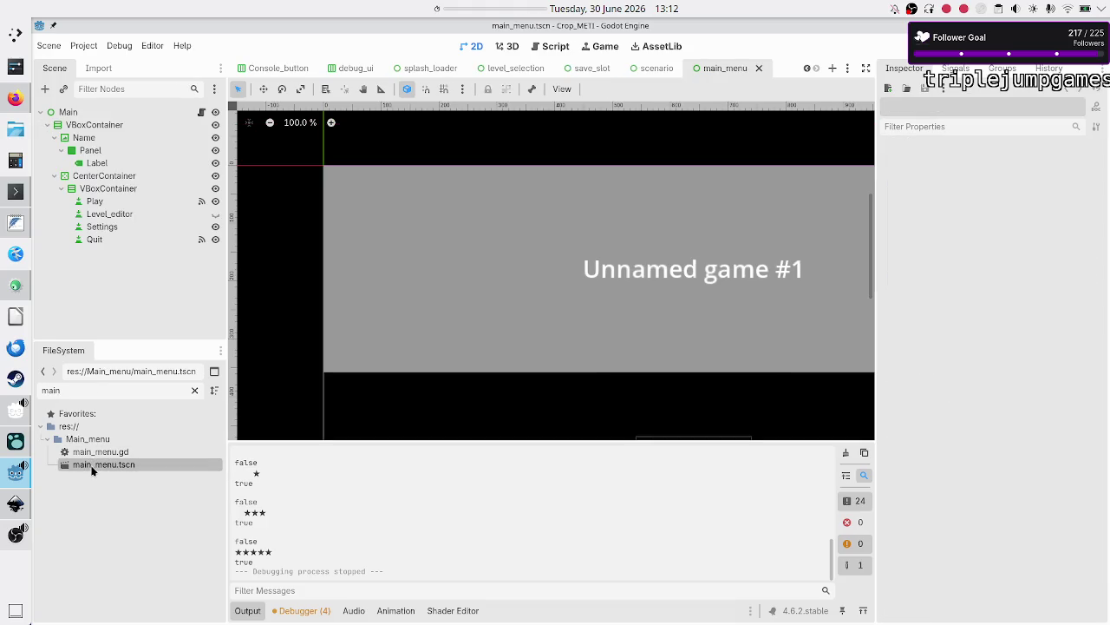
left_click(246, 610)
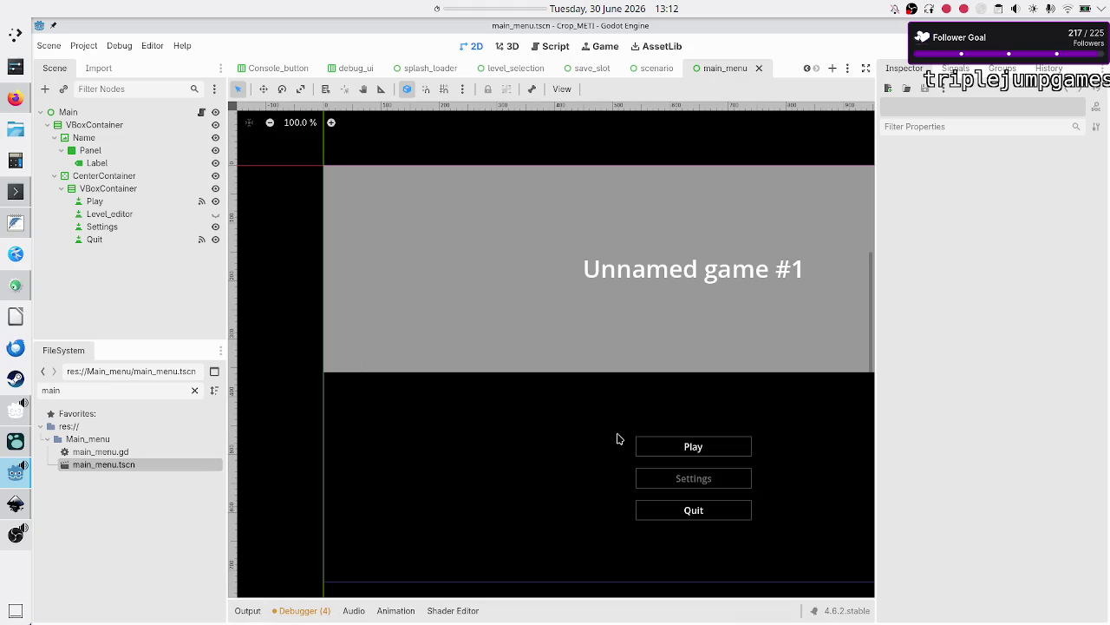
Inspect the menu buttons and select the Settings button, showing its signals.
left_click(116, 188)
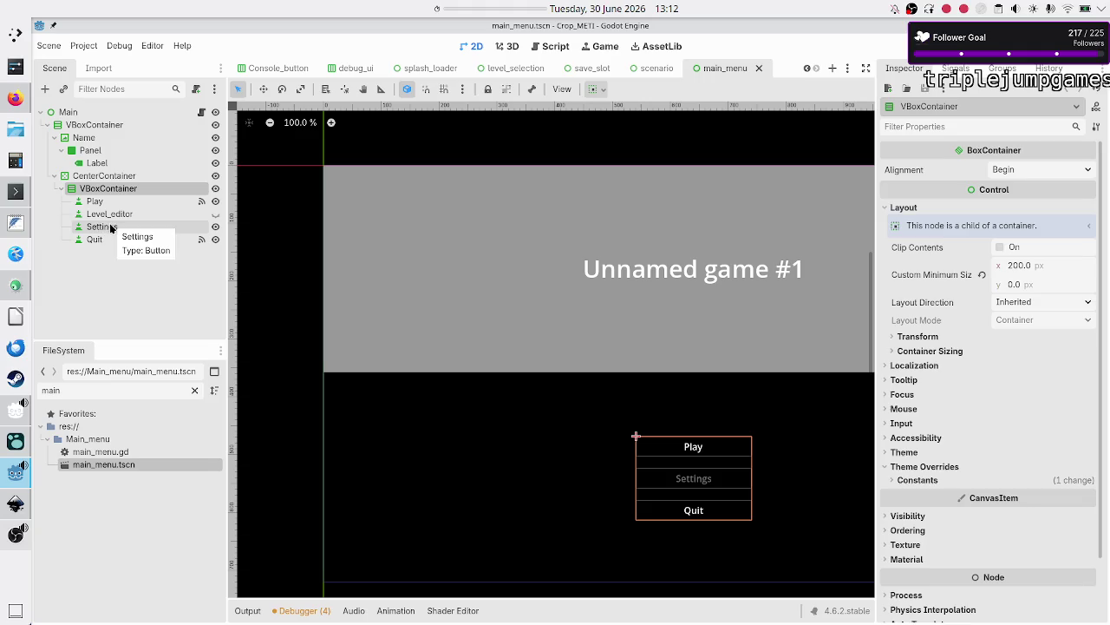
left_click(118, 213)
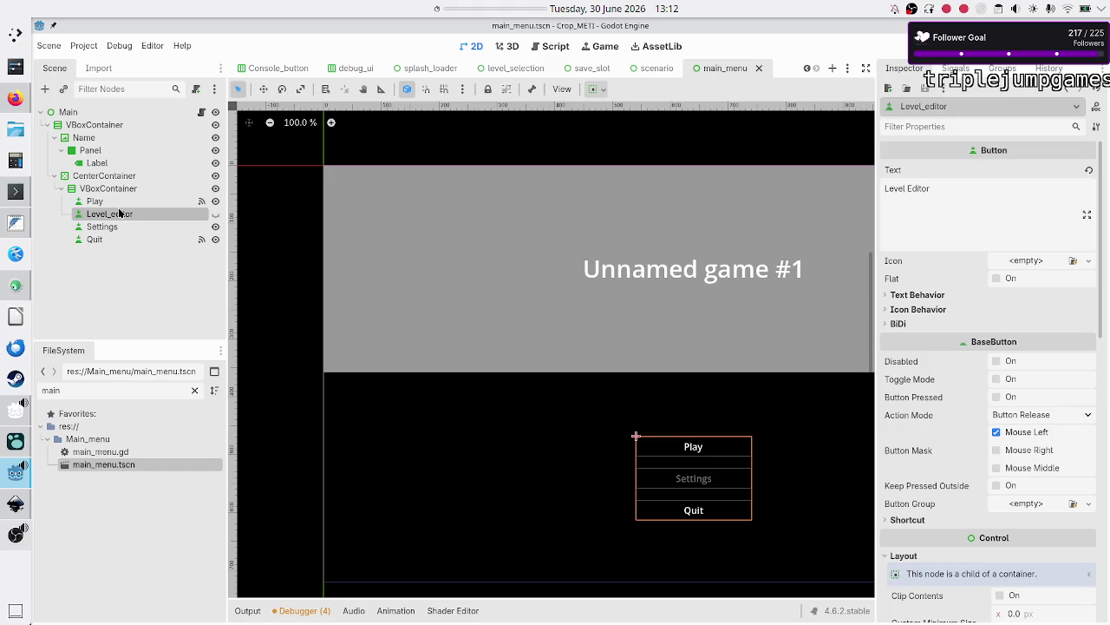
left_click(111, 226)
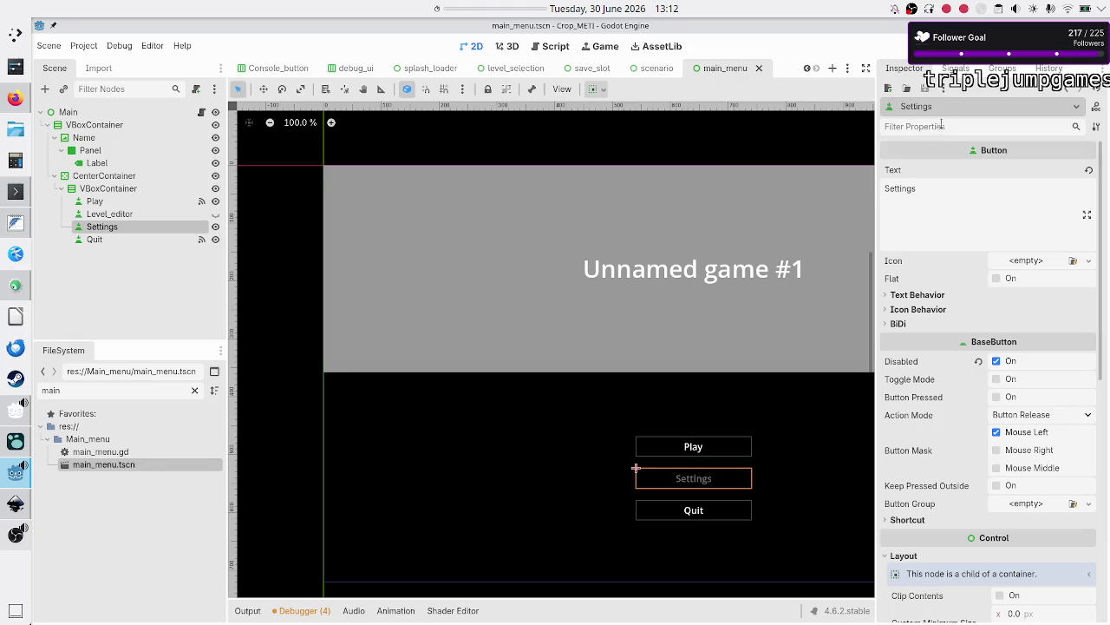
left_click(968, 66)
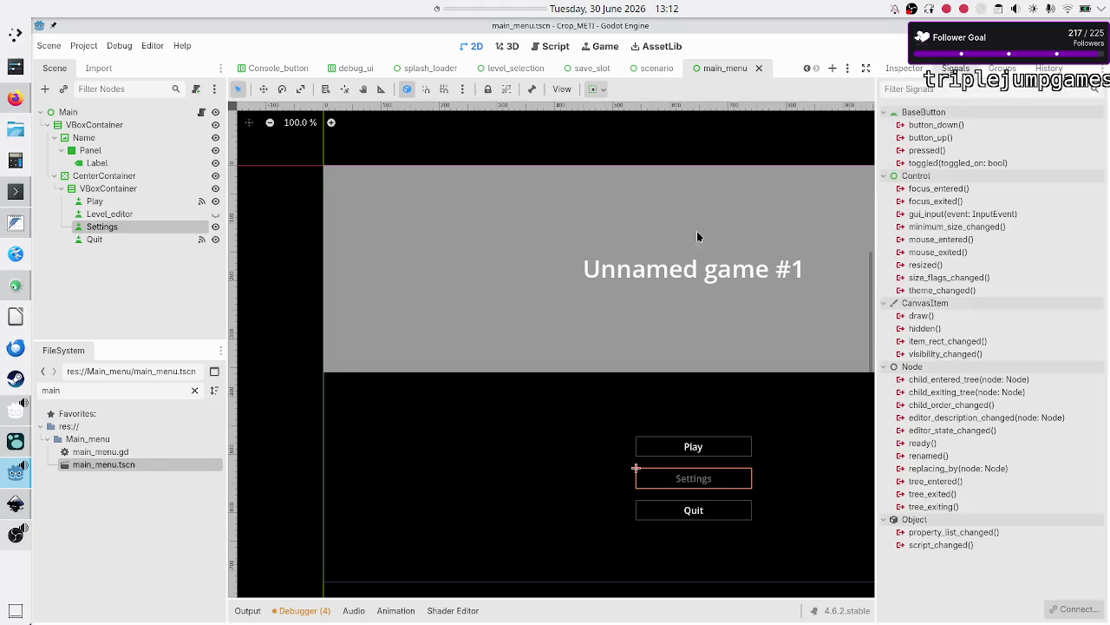
Duplicate the Settings button and rename the copy to Credits.
key("ctrl+d")
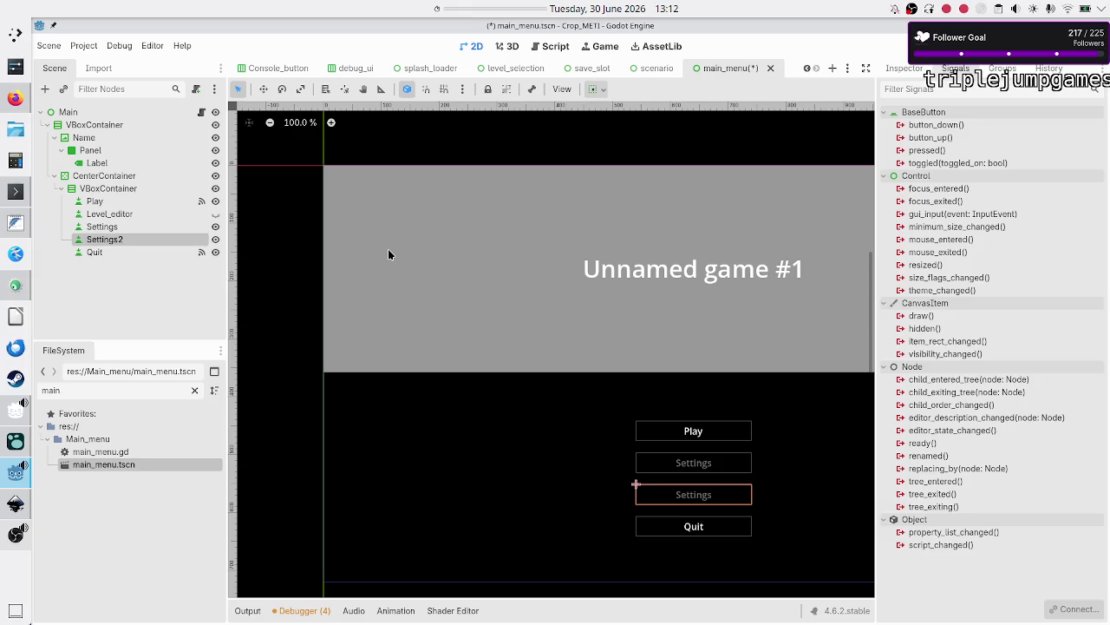
double_click(113, 240)
type("Credits")
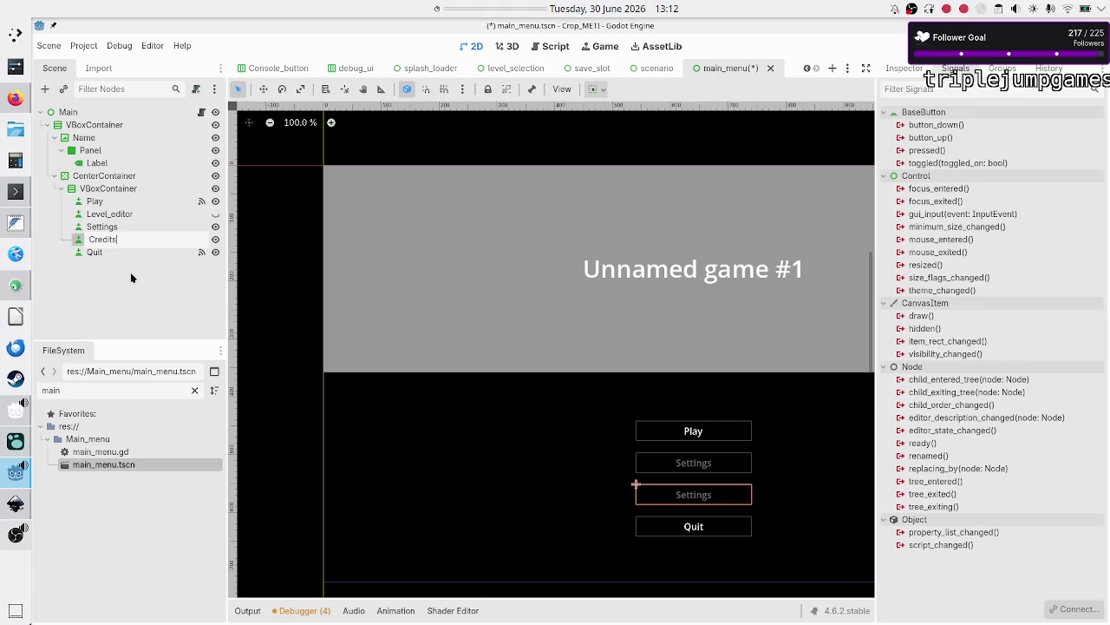
key("Return")
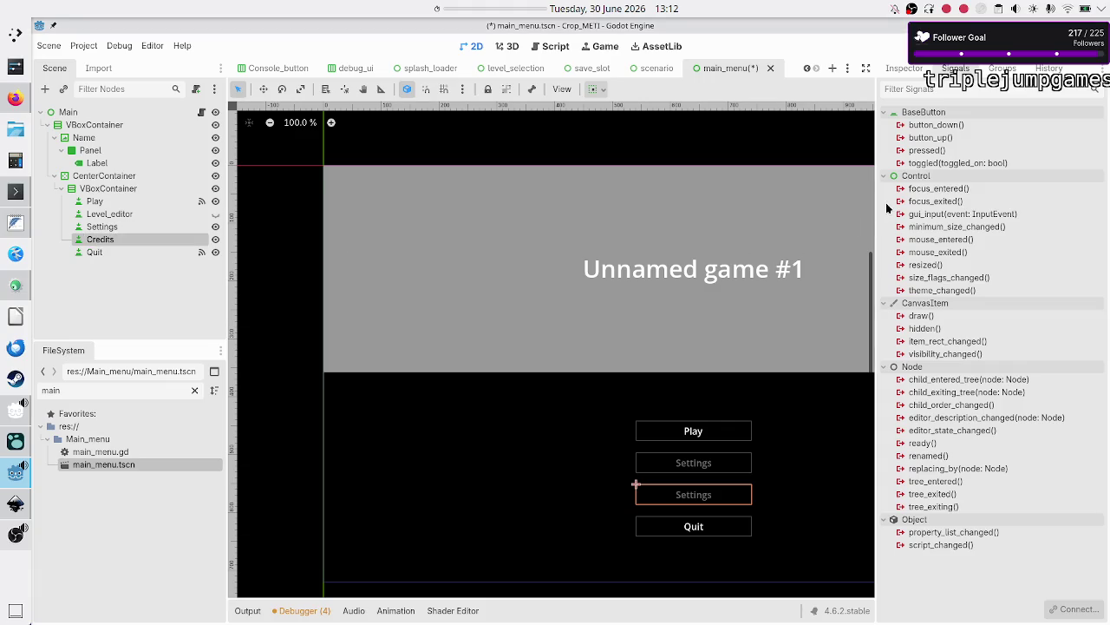
Set the button text to Credits, enable it, and start connecting its pressed signal.
left_click(906, 70)
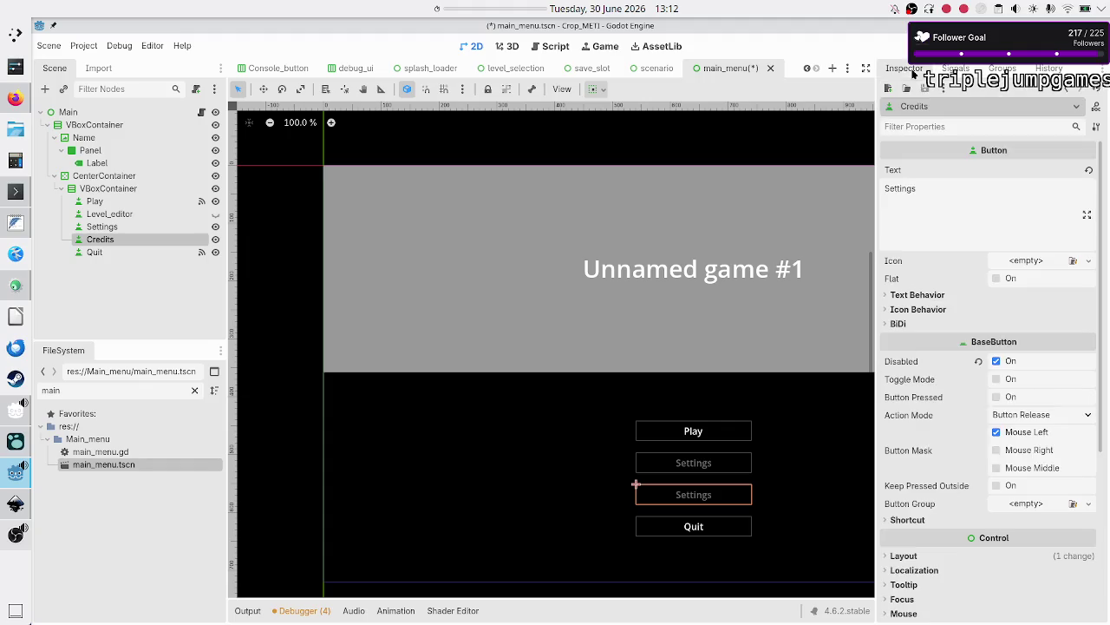
double_click(937, 198)
type("Credits")
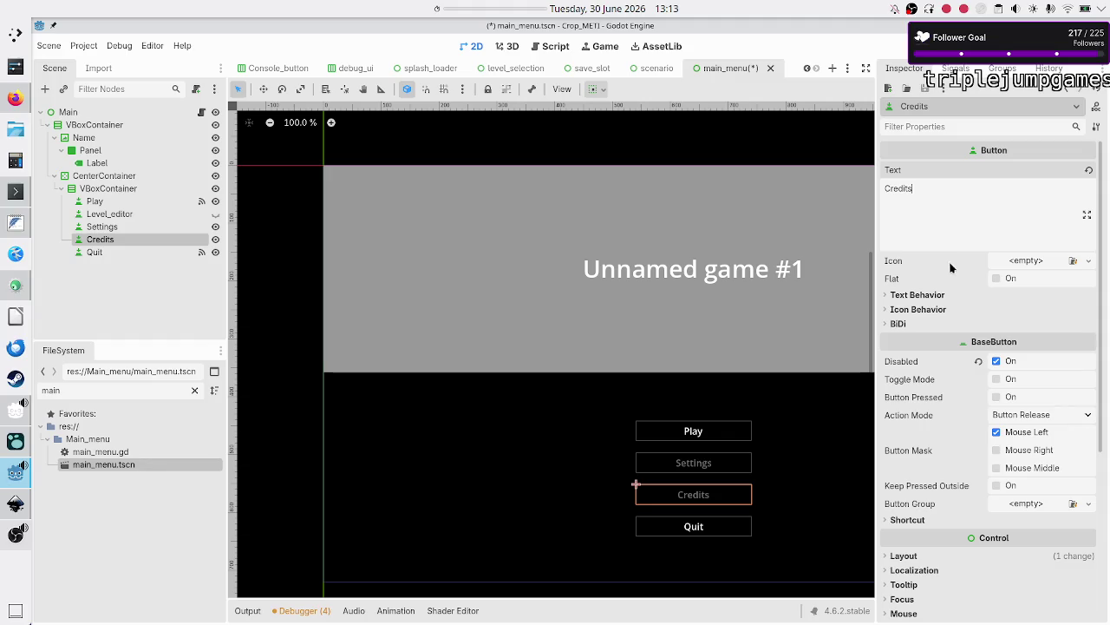
left_click(980, 361)
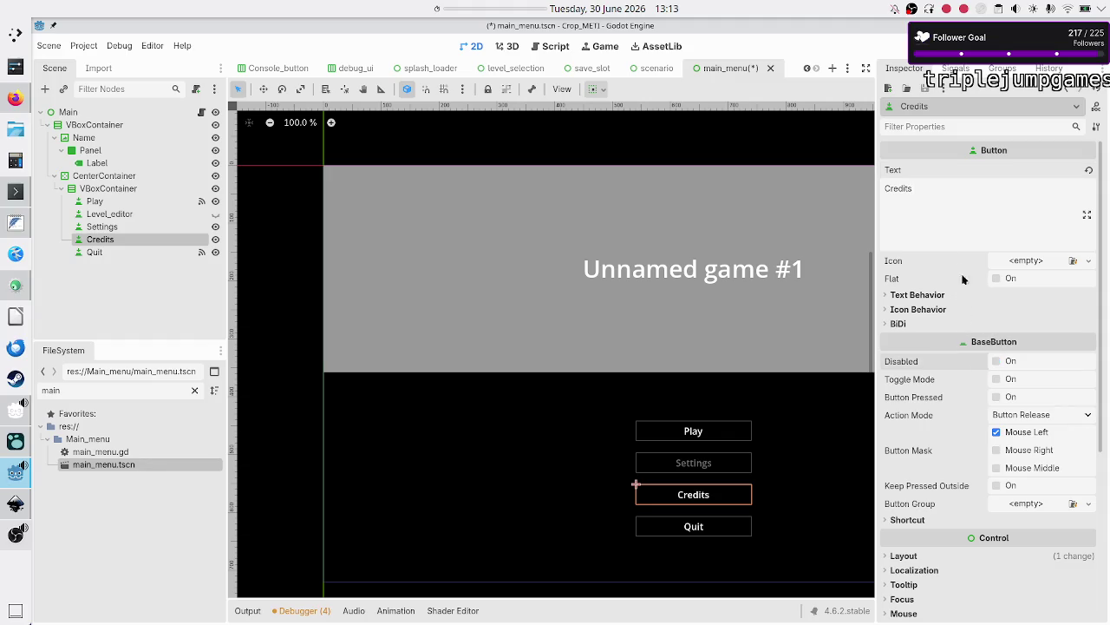
left_click(956, 69)
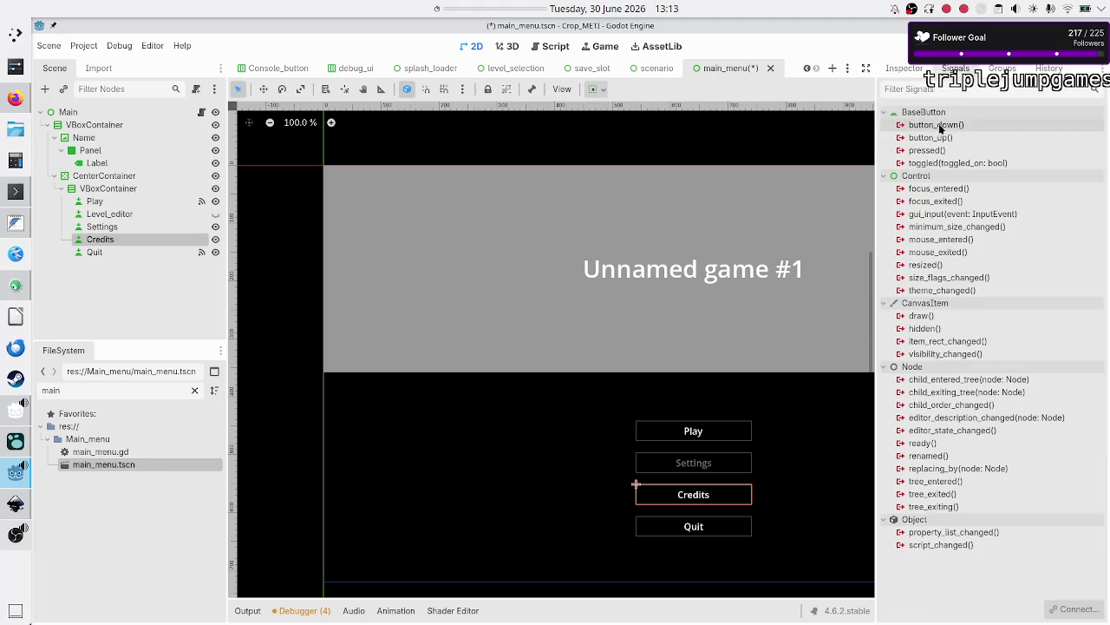
double_click(928, 150)
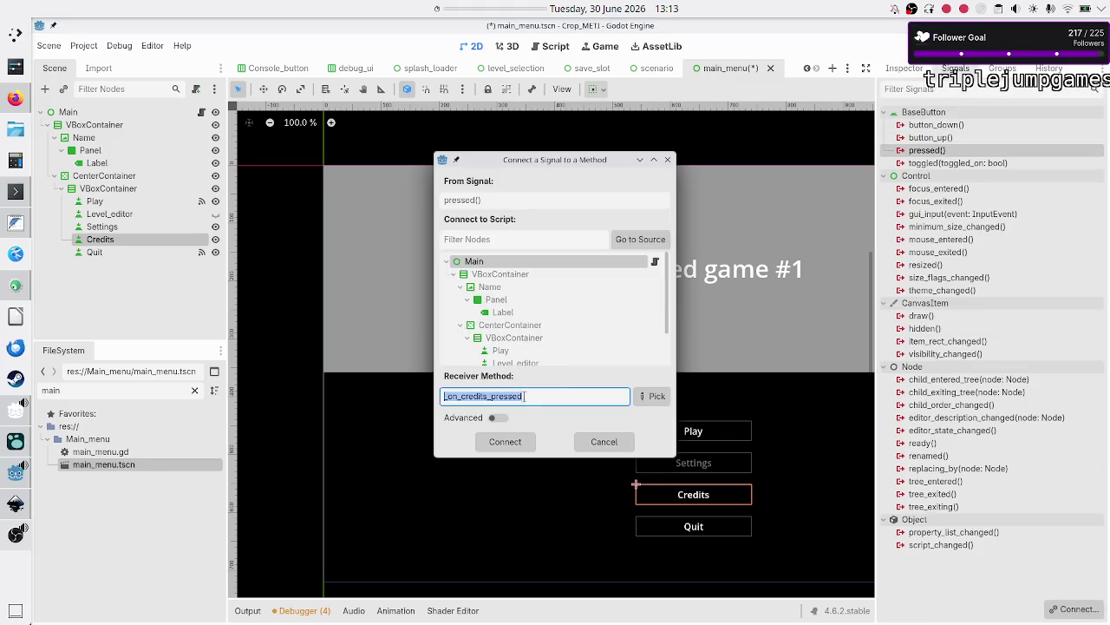
Connect pressed to _on_credits_pressed and replace the pass body with 'get'.
left_click(508, 442)
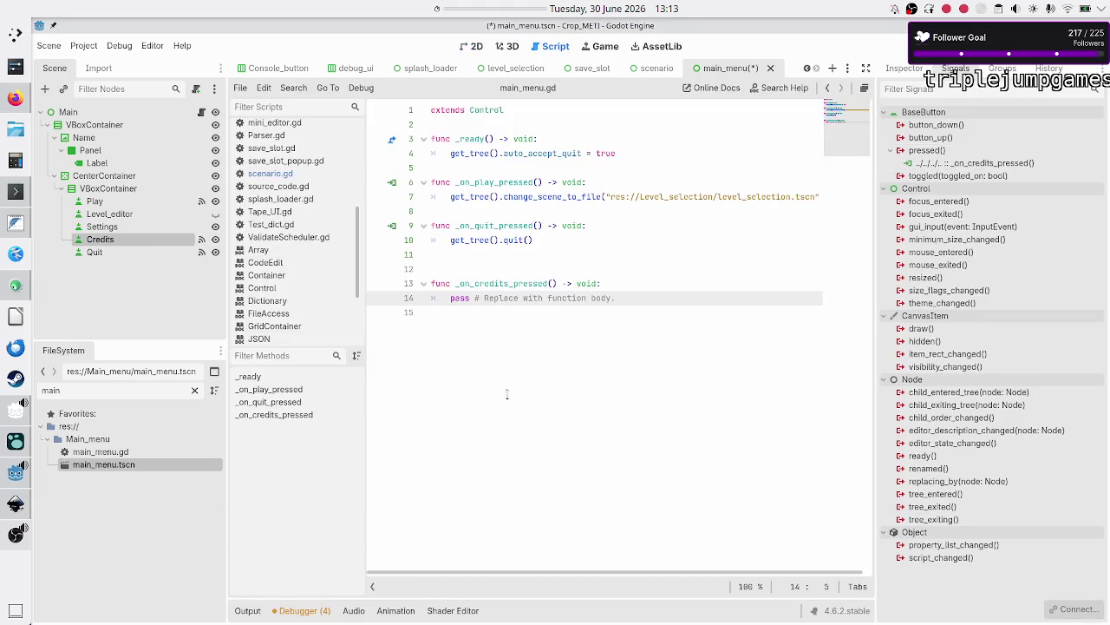
left_click(518, 275)
key("Delete")
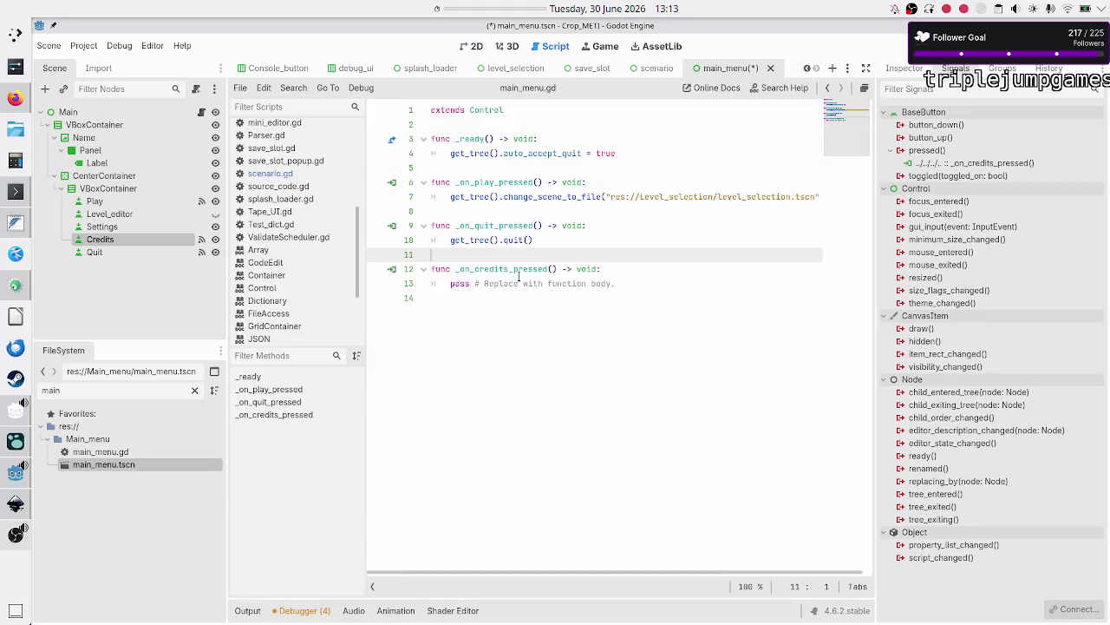
key("Down")
key("shift+Left")
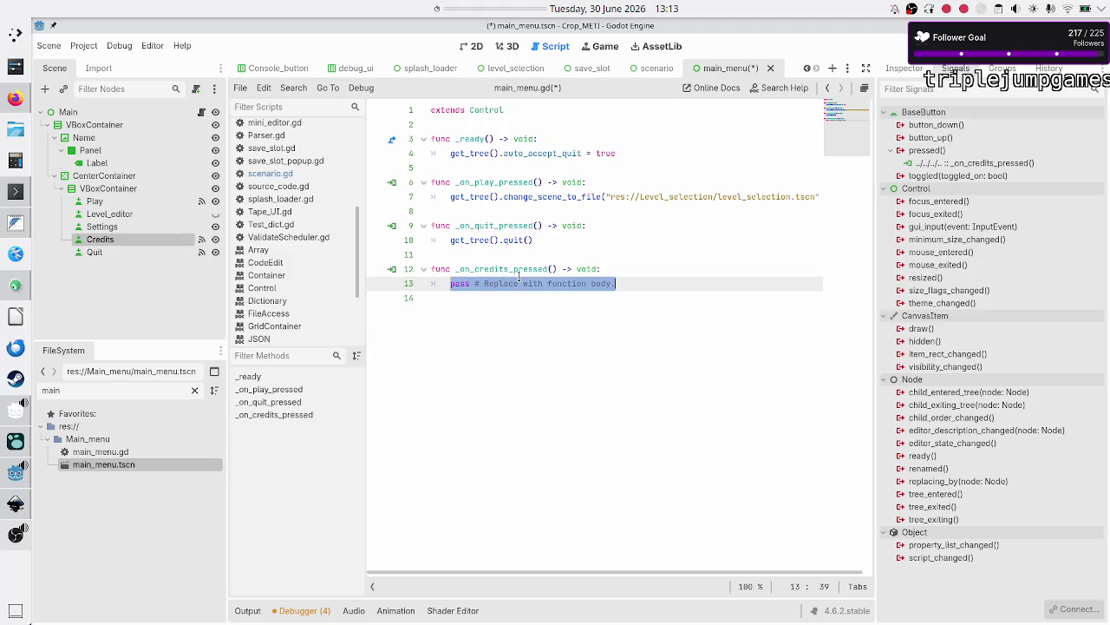
type("get")
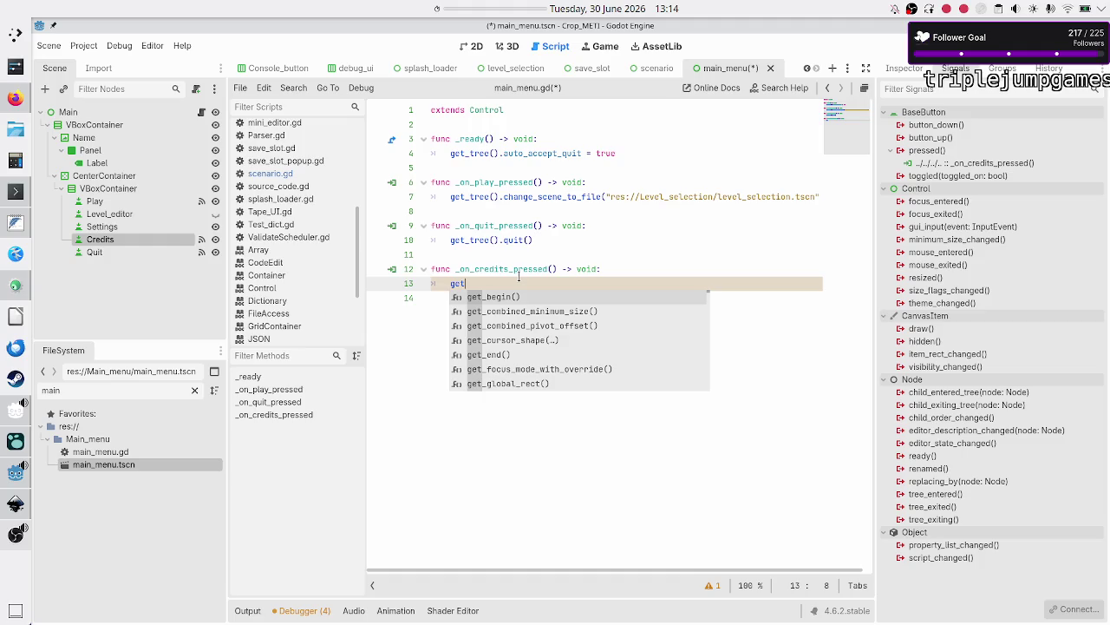
Comment out the get line as #get and save main_menu.gd.
left_click(446, 377)
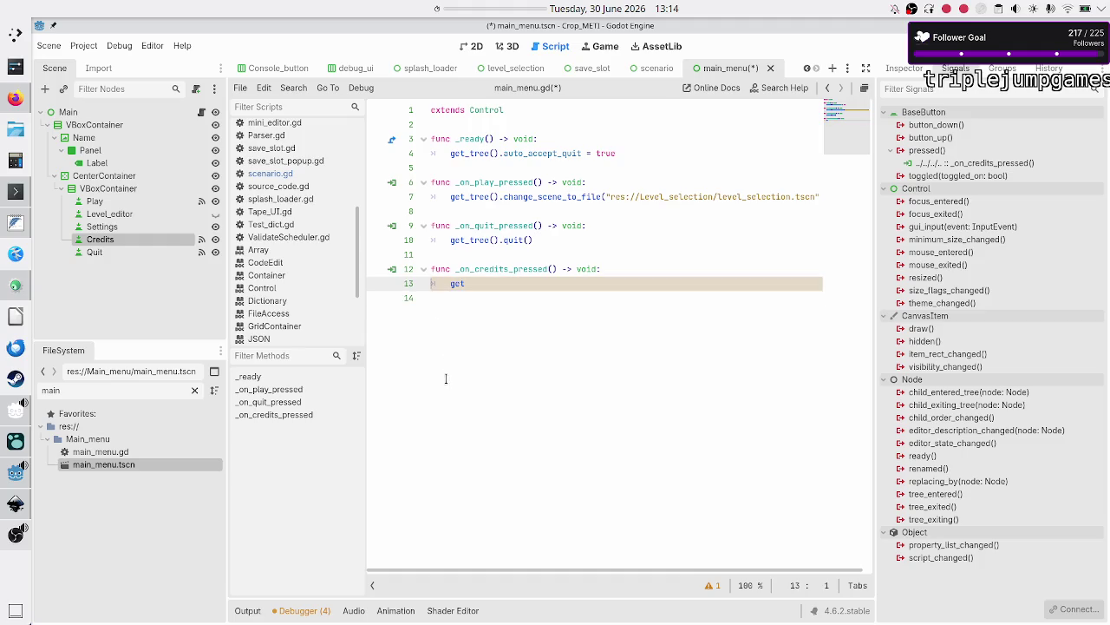
type("#")
key("Down")
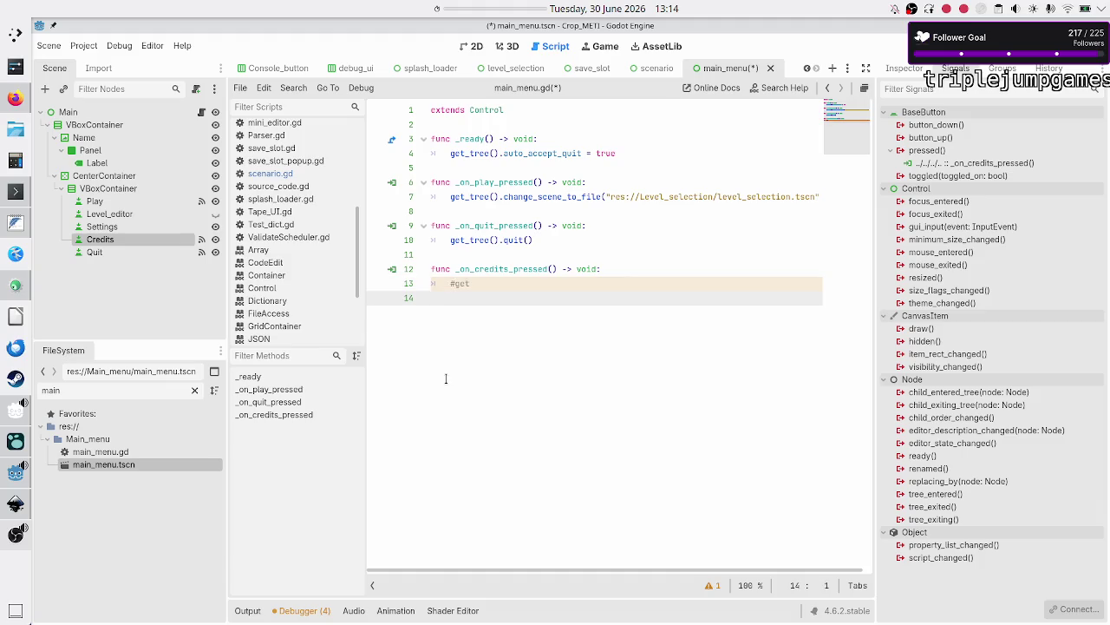
key("ctrl+s")
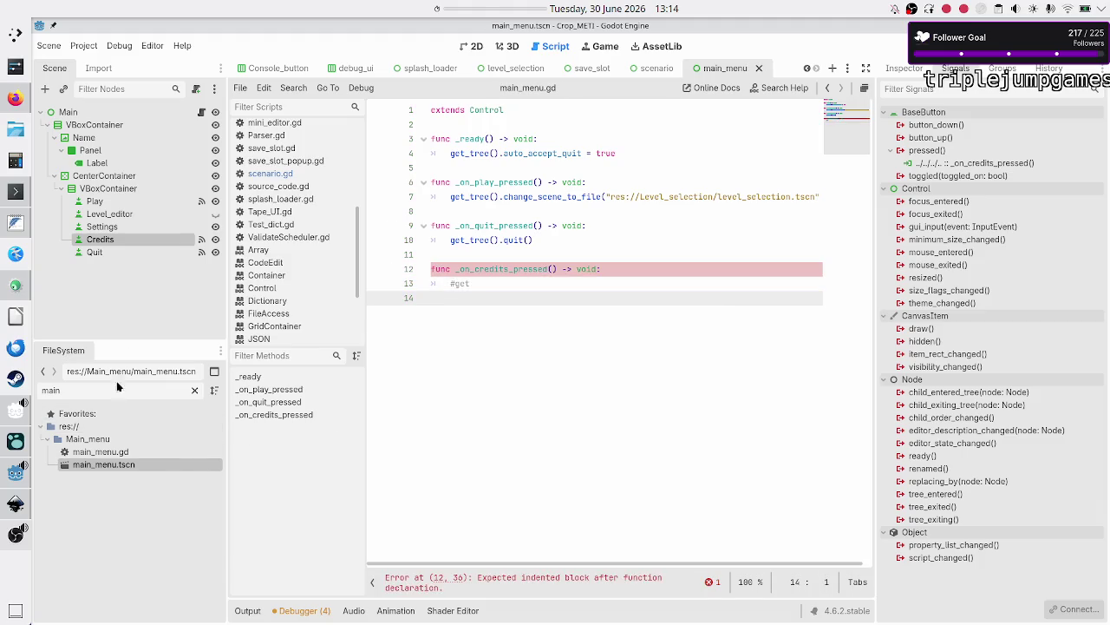
Create a new User Interface scene and rename its root Control to Credits.
left_click(832, 68)
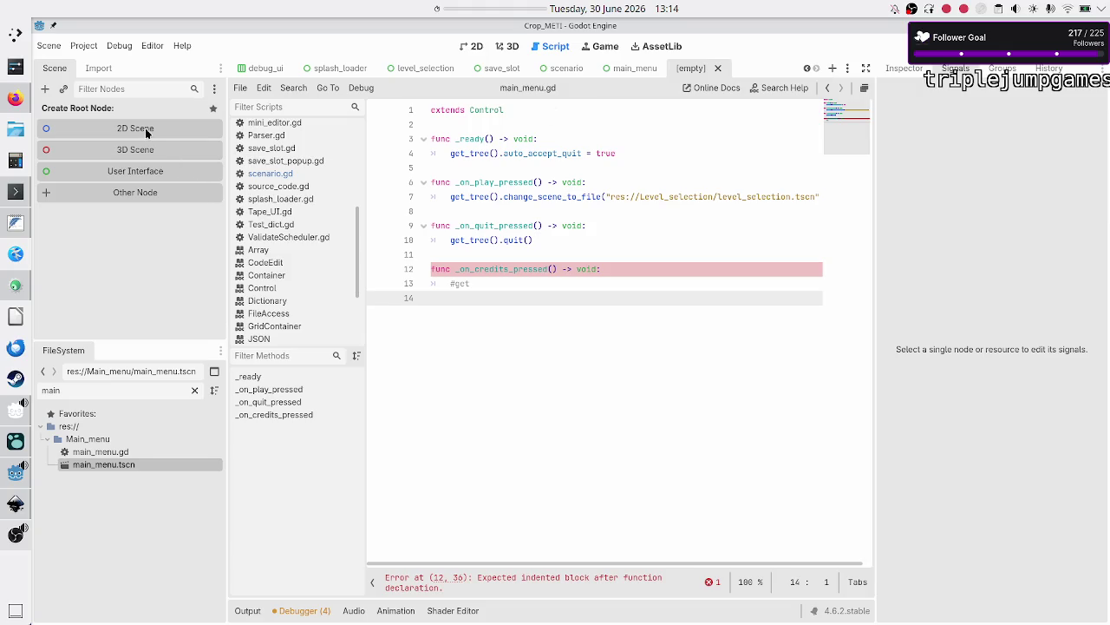
left_click(124, 173)
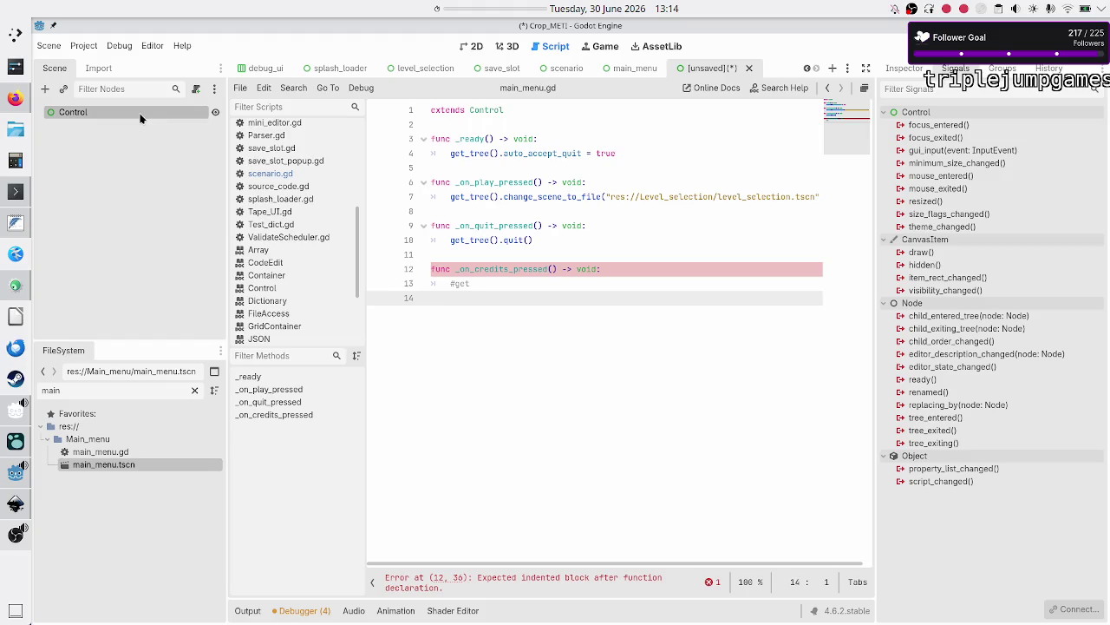
left_click(137, 125)
left_click(140, 113)
left_click(139, 113)
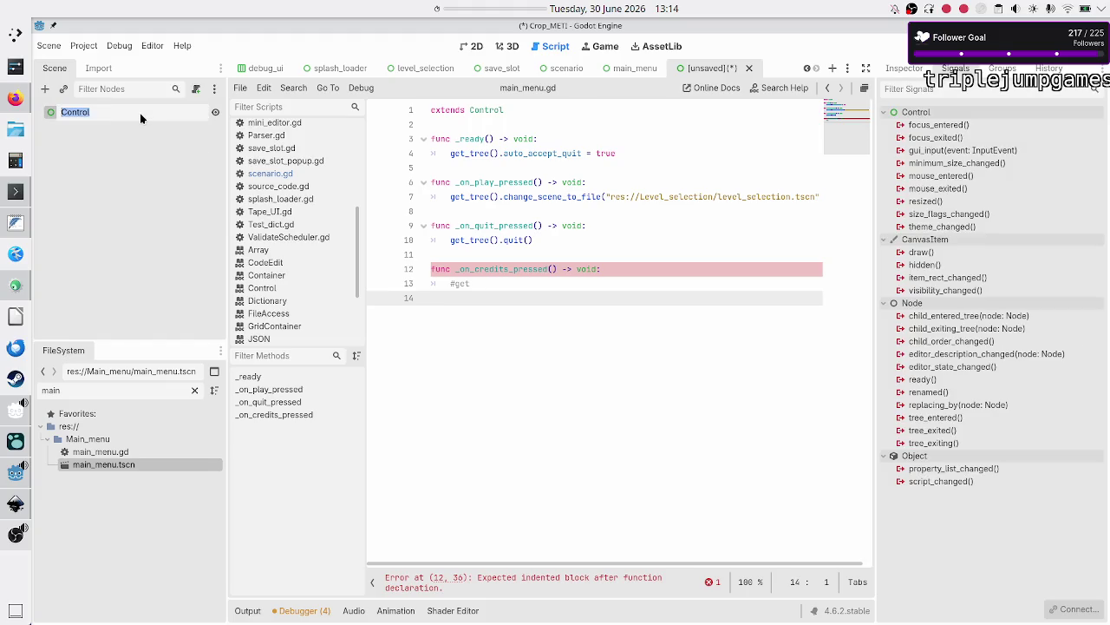
type("Credits")
key("Return")
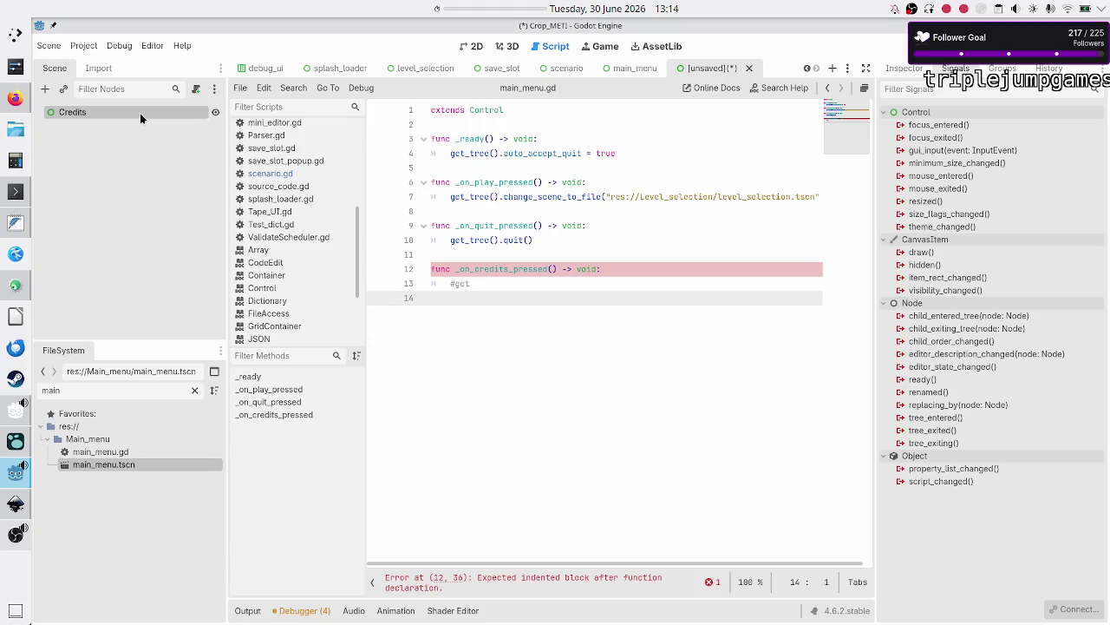
right_click(140, 113)
left_click(103, 141)
Add a RichTextLabel, a Button and a VBoxContainer as children of Credits.
left_click(44, 89)
type("richte")
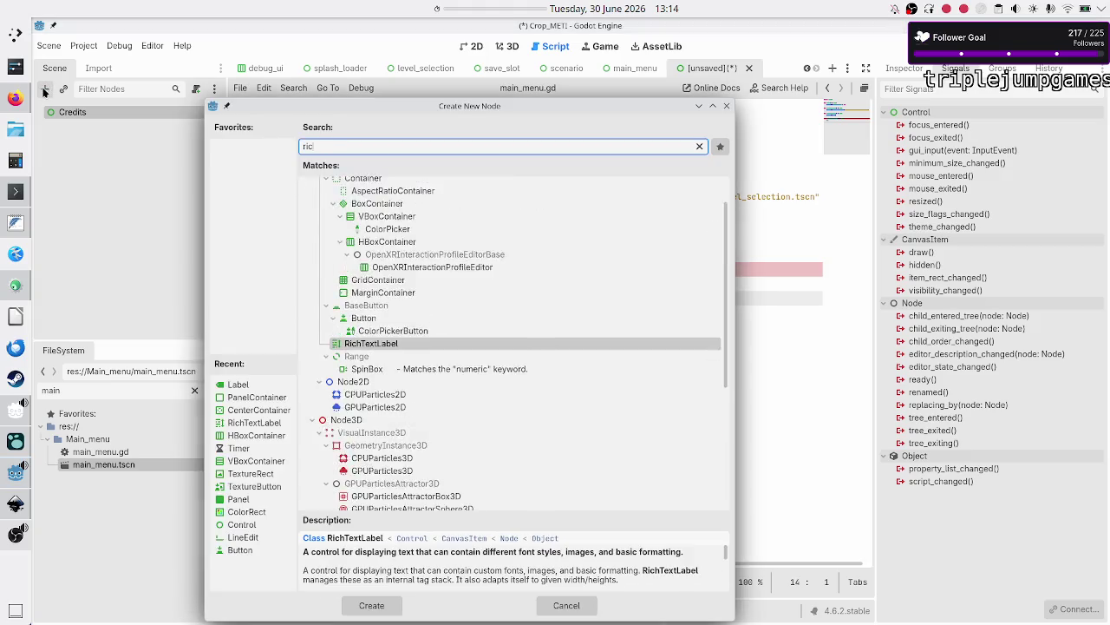
key("Return")
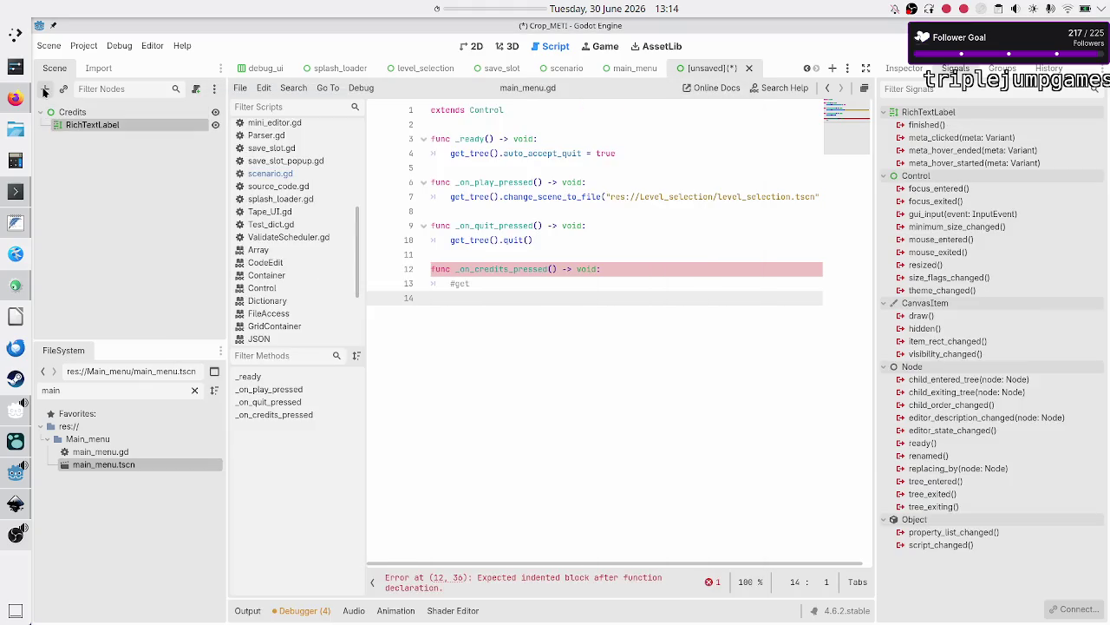
left_click(86, 141)
left_click(70, 112)
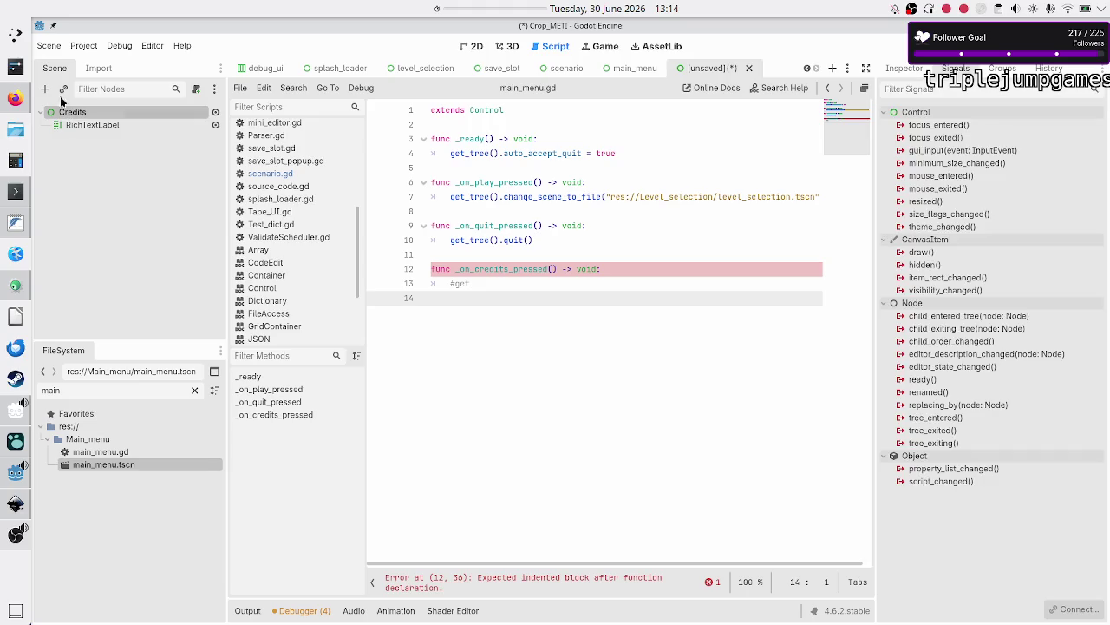
left_click(45, 90)
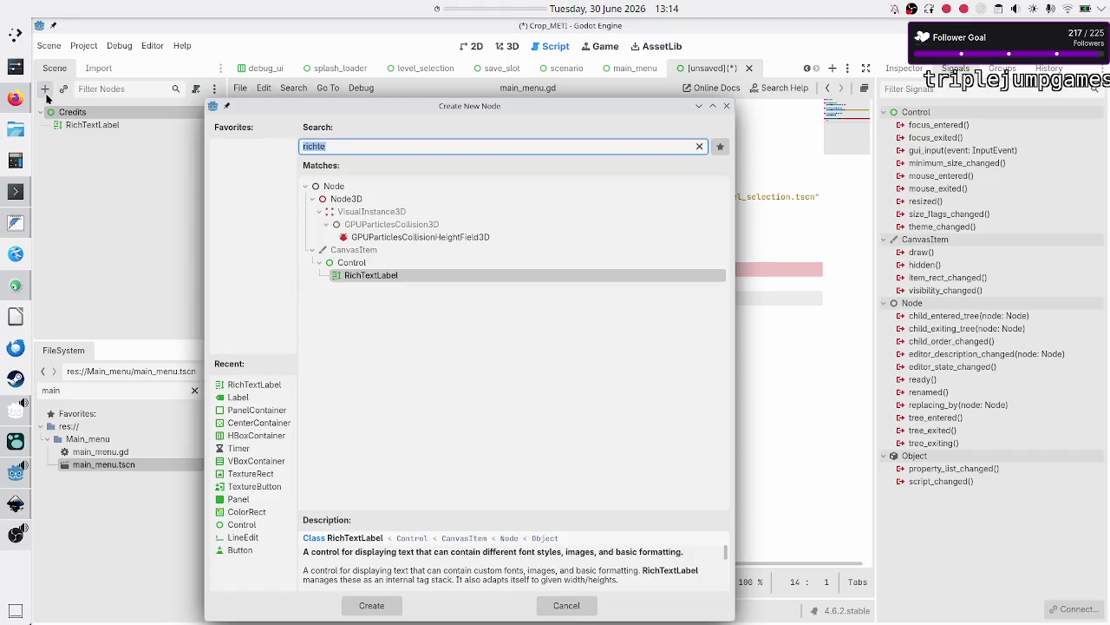
type("butt")
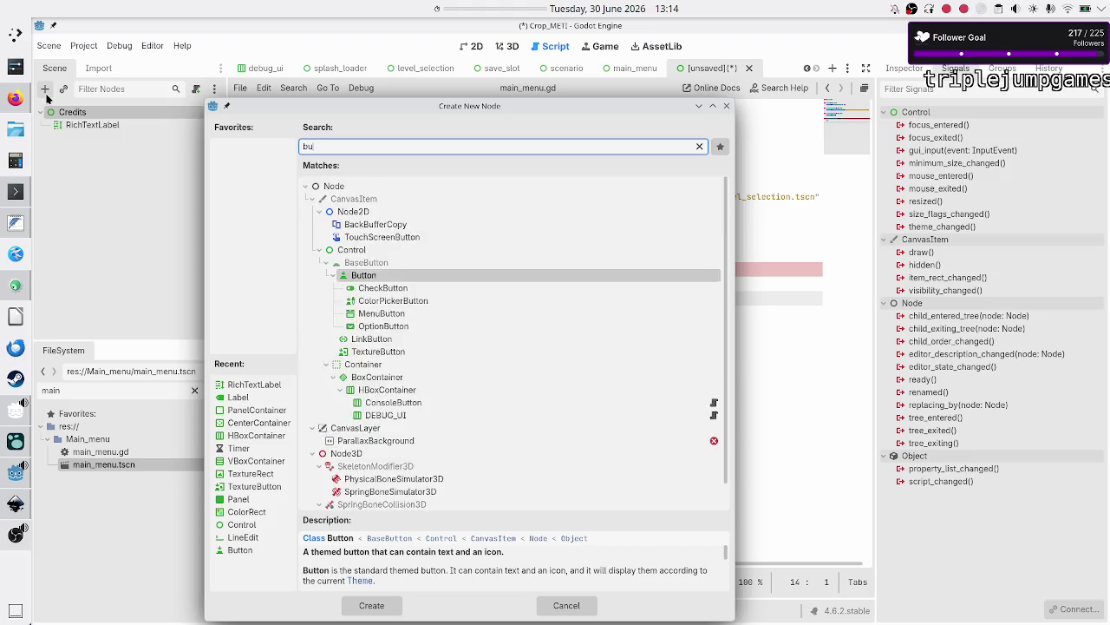
key("Return")
left_click(73, 113)
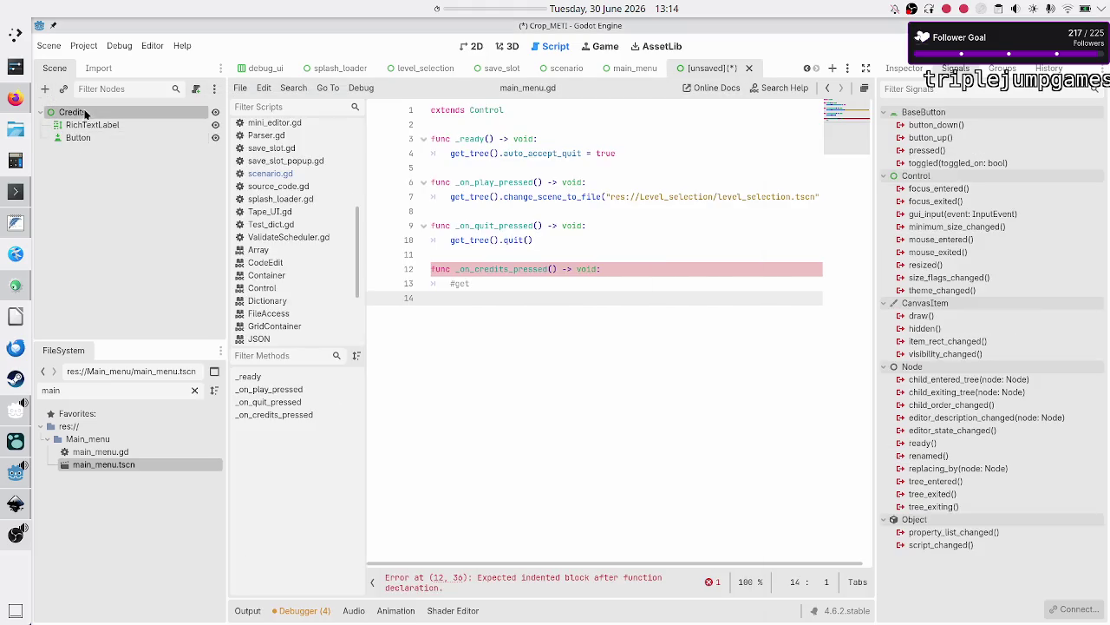
left_click(47, 90)
type("vbo")
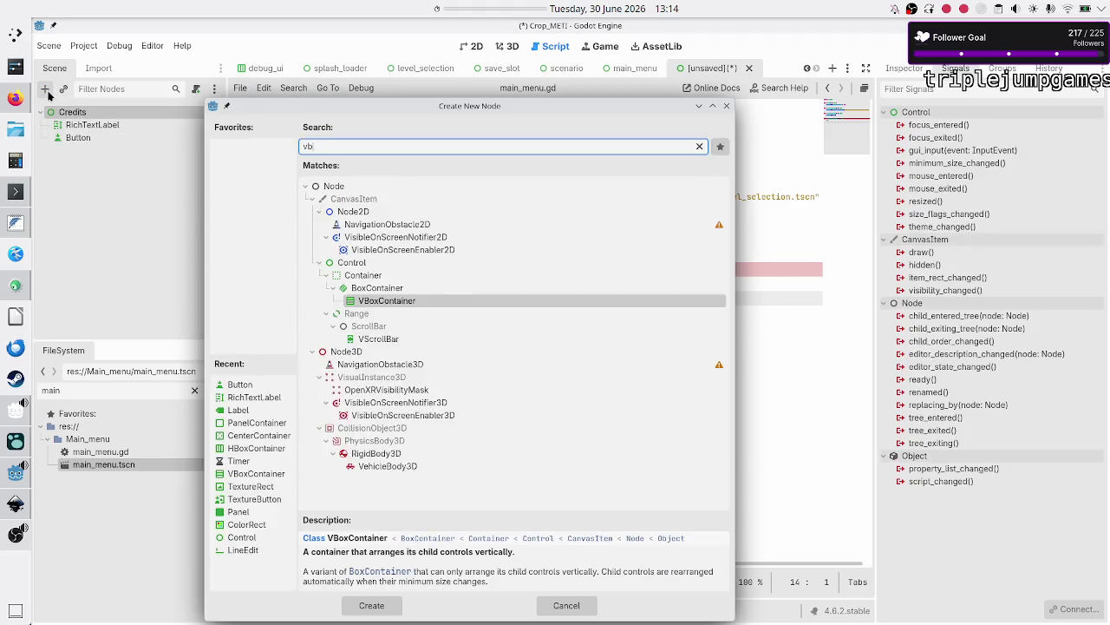
key("Return")
Move the RichTextLabel and Button into the VBoxContainer and set both to Vertical Expand.
left_click(80, 127)
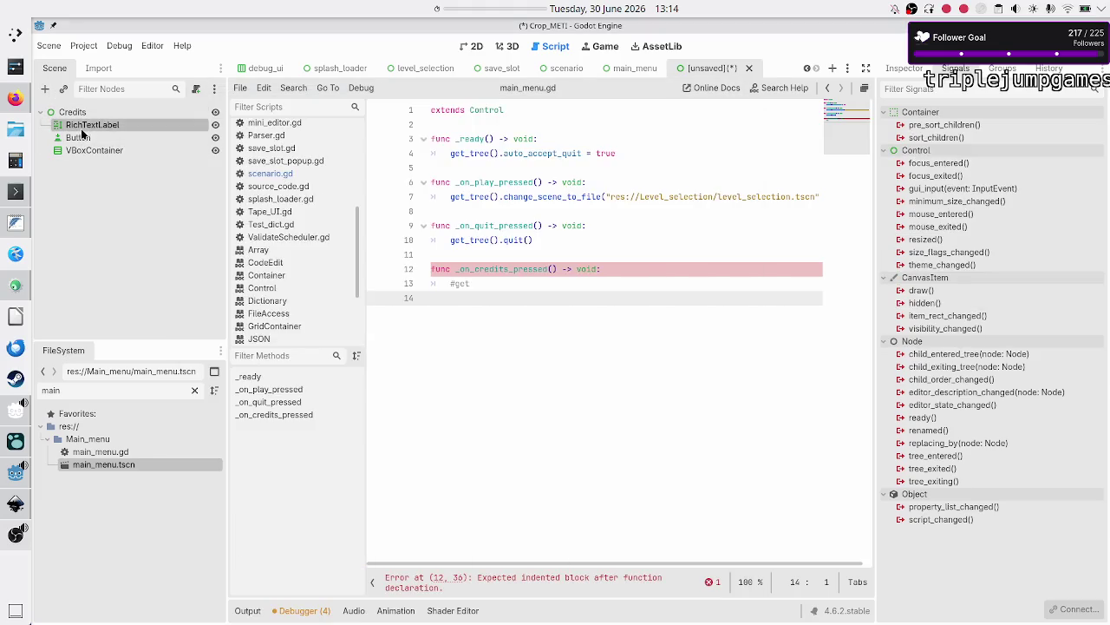
left_click(81, 139, "ctrl")
left_click_drag(81, 138, 90, 151)
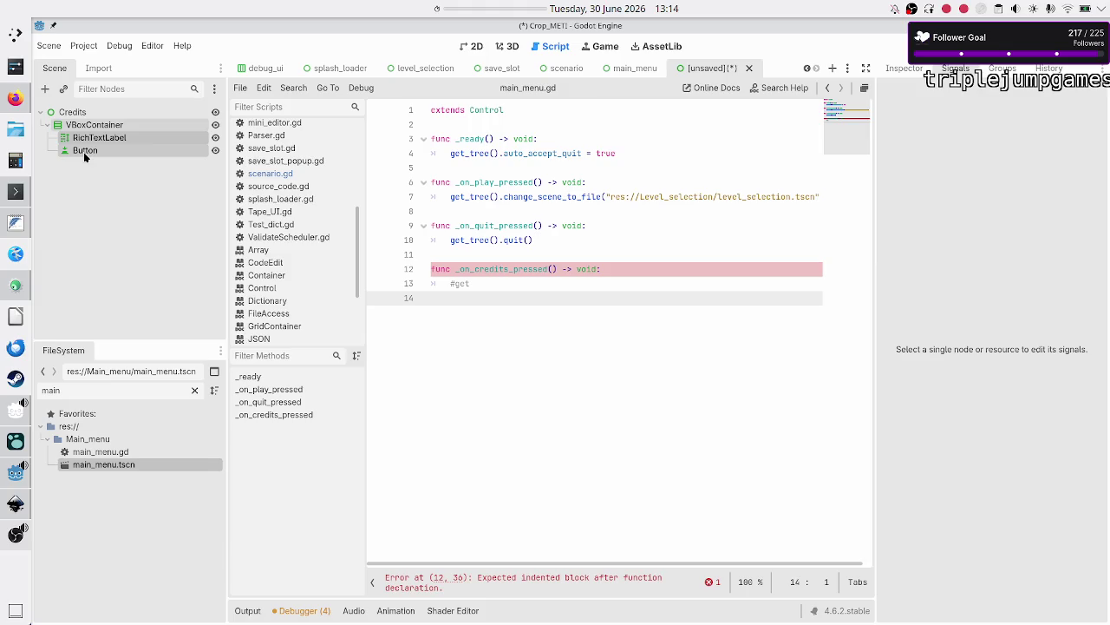
left_click(903, 67)
left_click(904, 327)
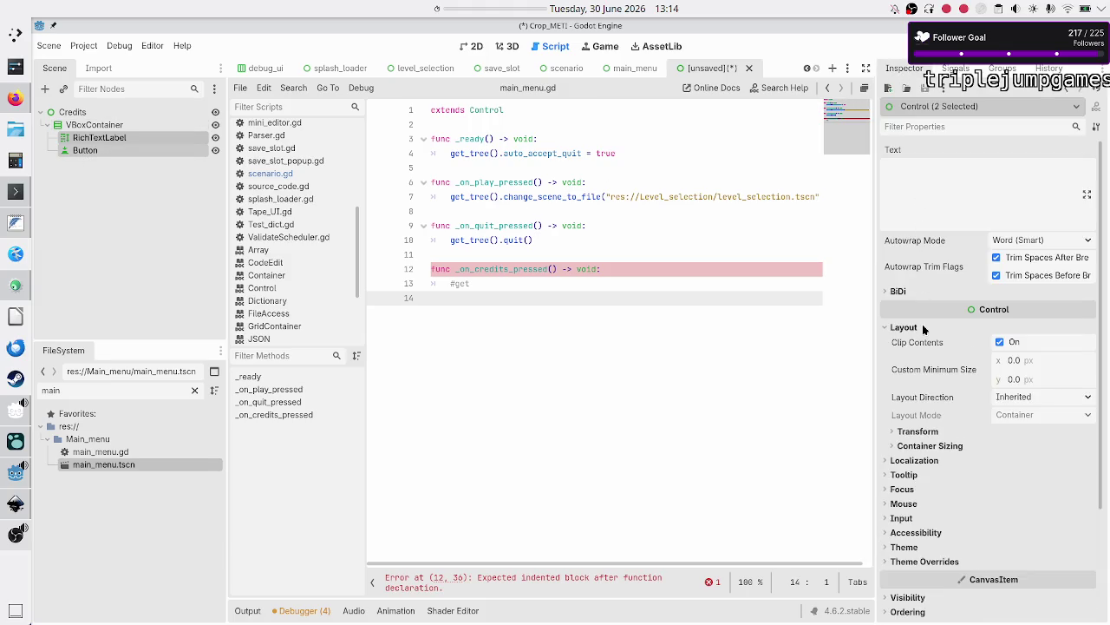
left_click(942, 446)
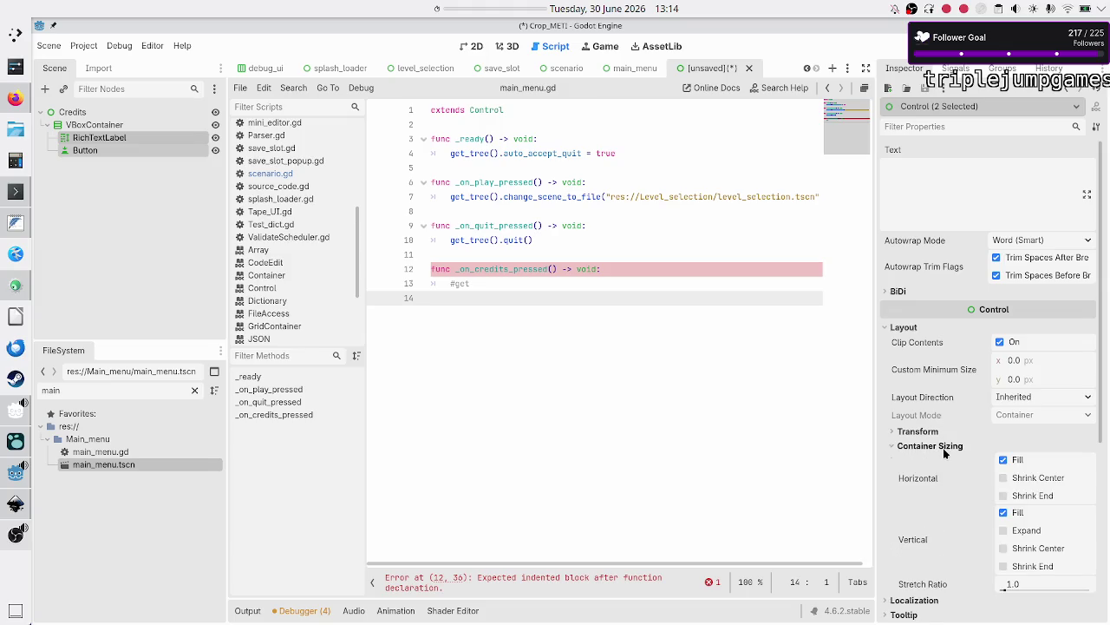
left_click(1020, 529)
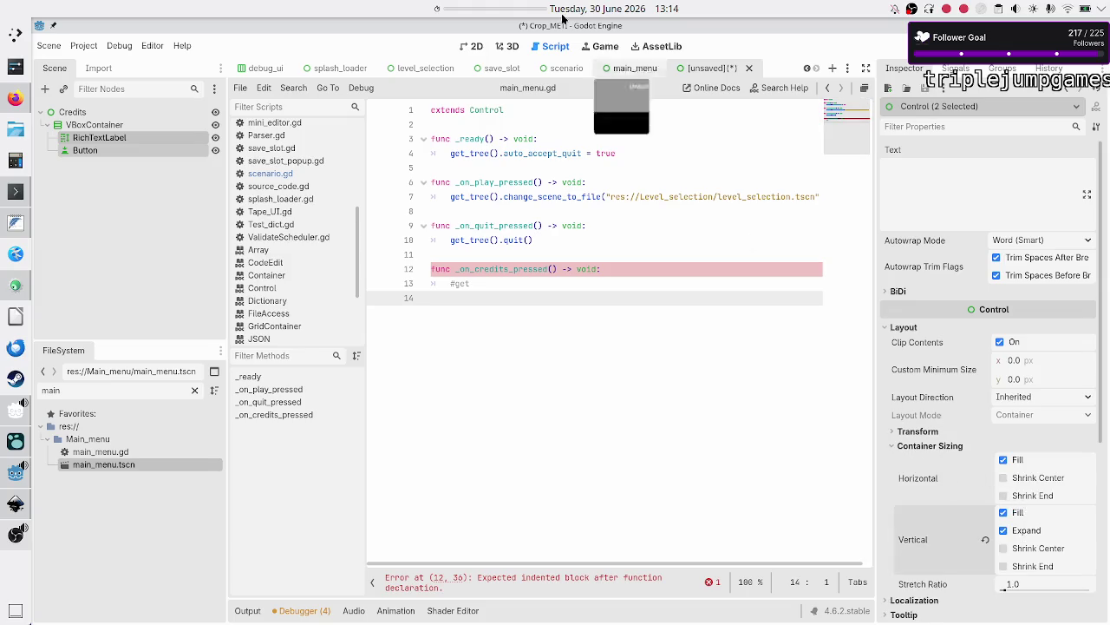
Apply the Full Rect anchor preset to the VBoxContainer in the 2D view.
left_click(476, 46)
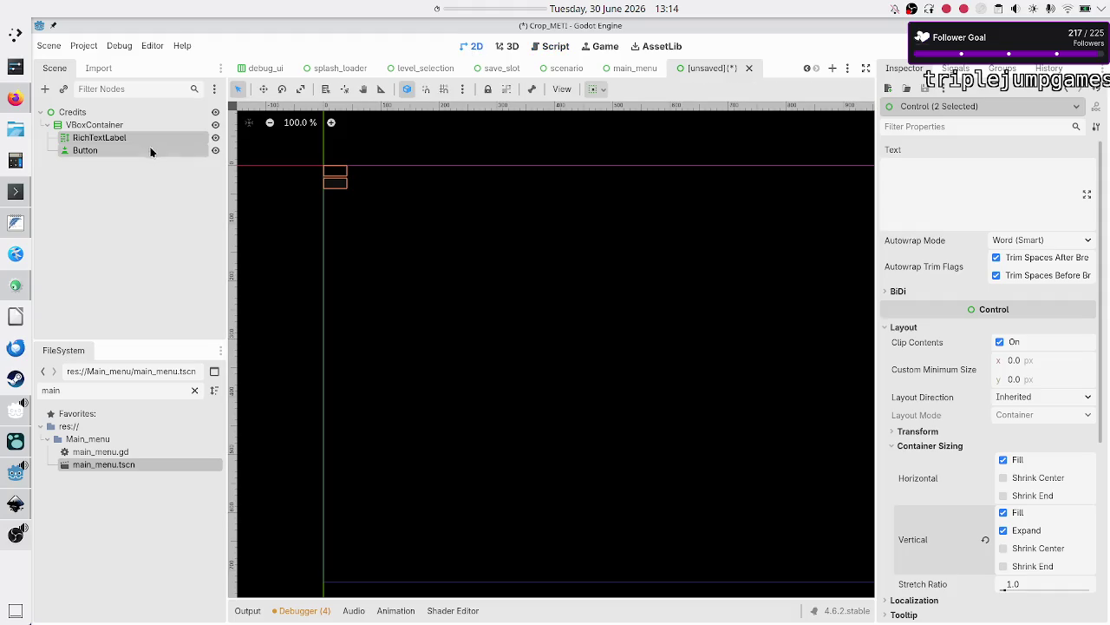
left_click(120, 125)
left_click(63, 114)
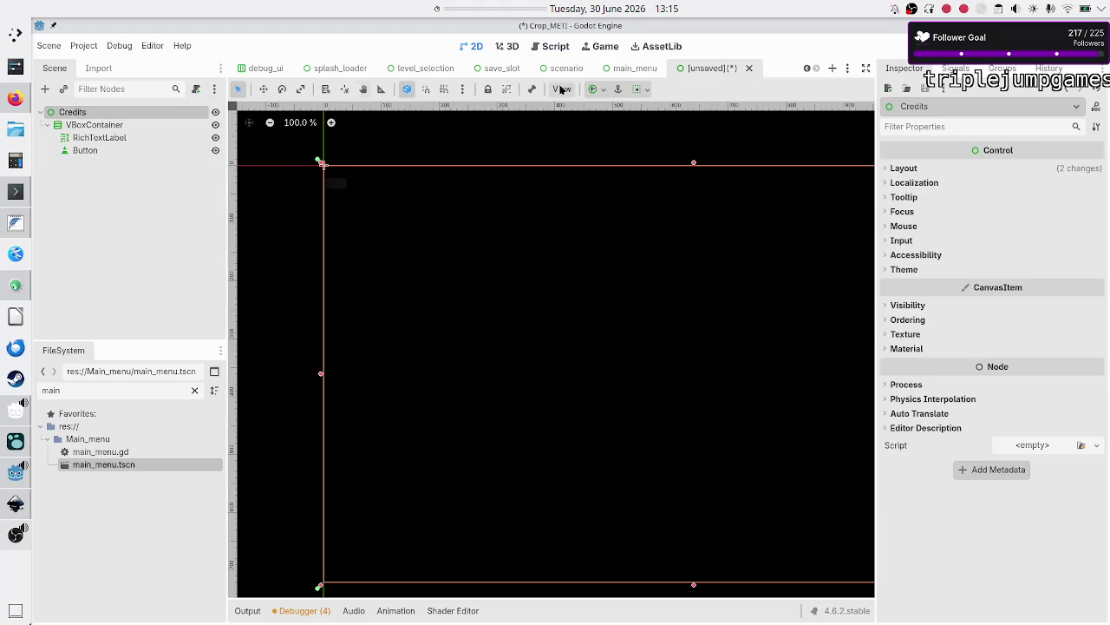
left_click(91, 127)
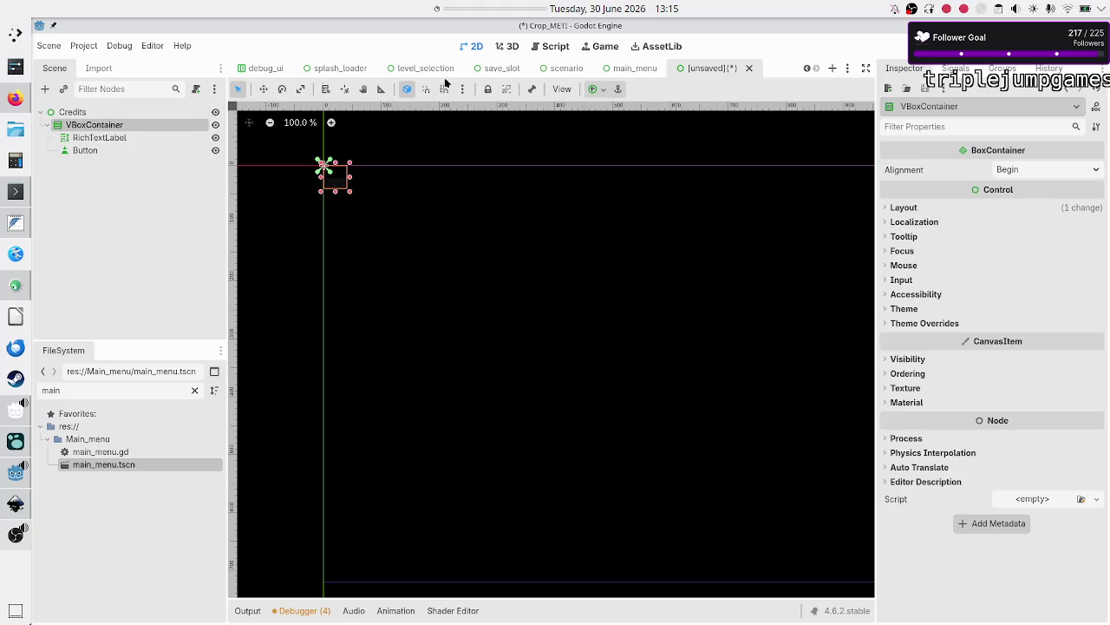
left_click(595, 89)
left_click(660, 198)
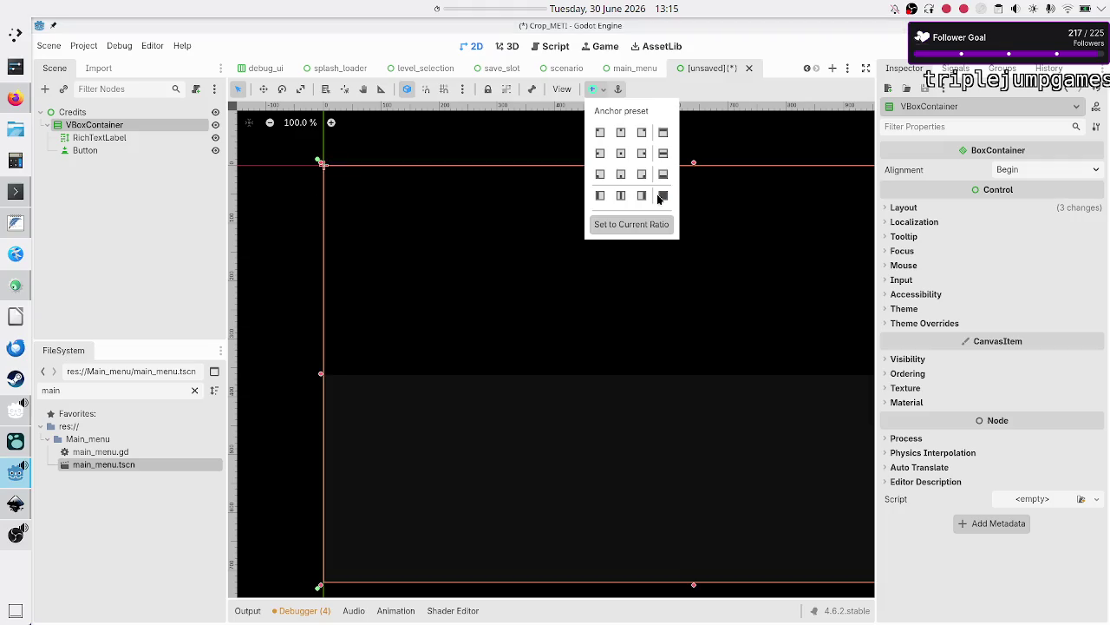
left_click(143, 212)
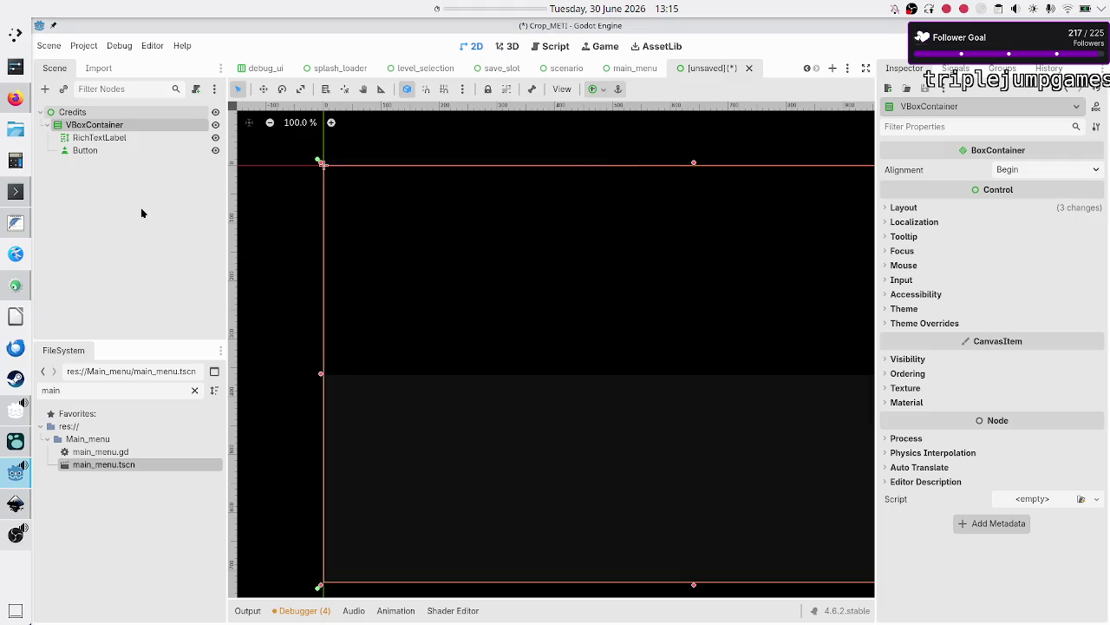
Rename the RichTextLabel to Credits_text and the Button to OK.
left_click(114, 137)
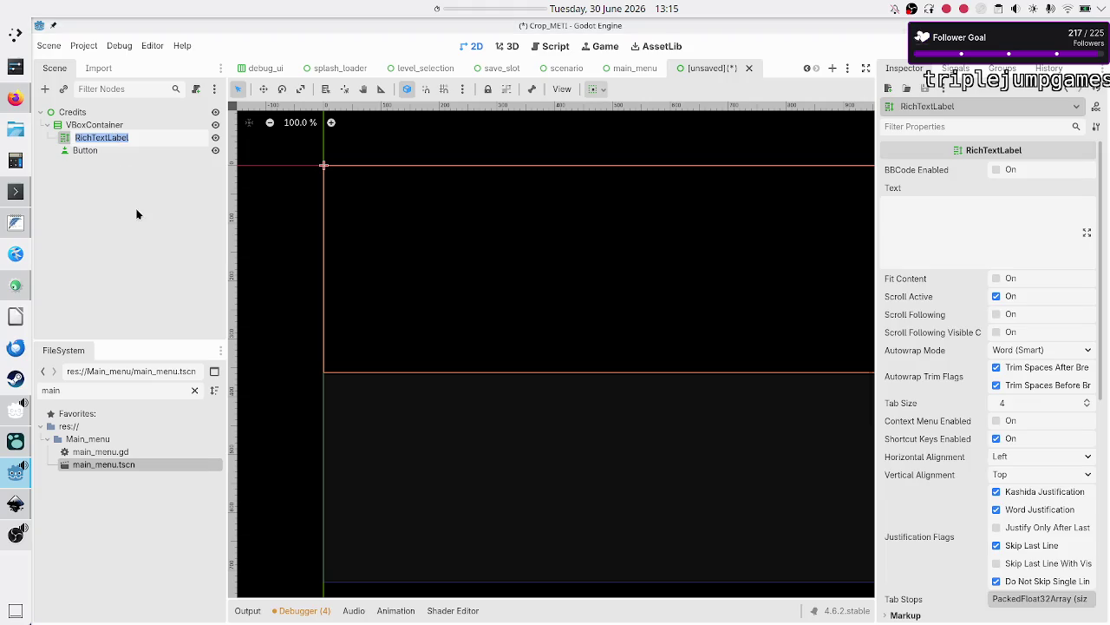
type("Credits")
type("_")
type("text")
key("Return")
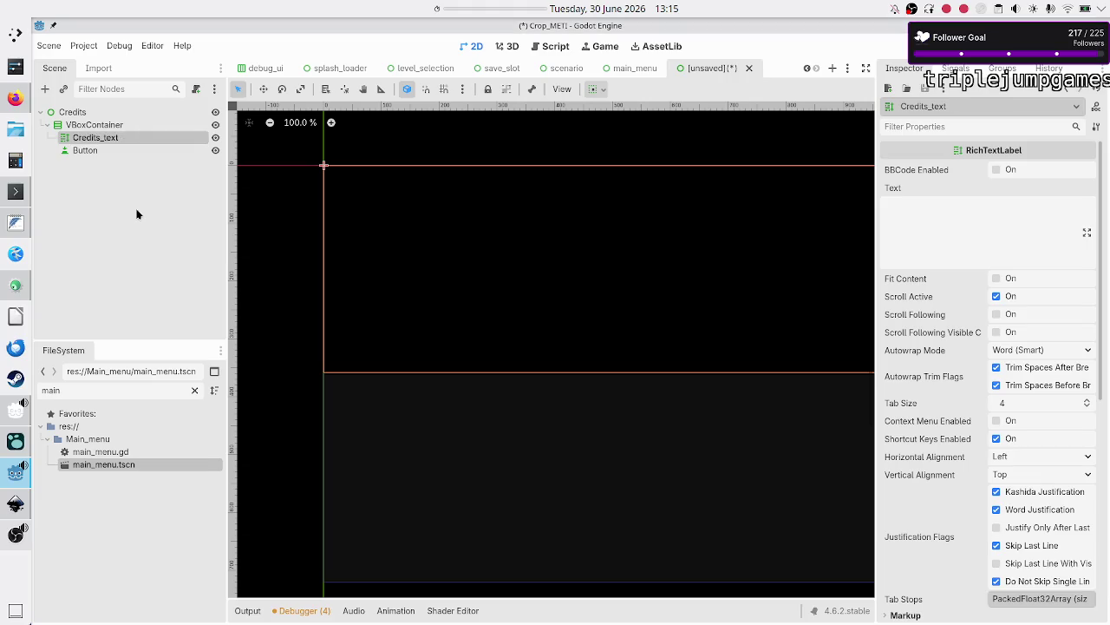
double_click(108, 153)
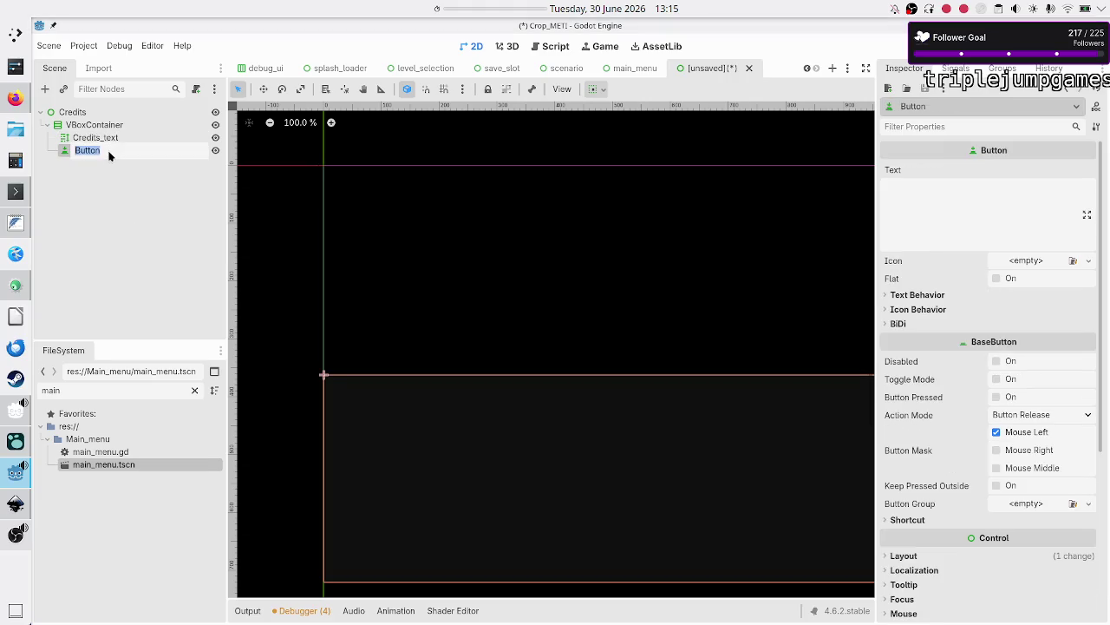
type("OK")
key("Return")
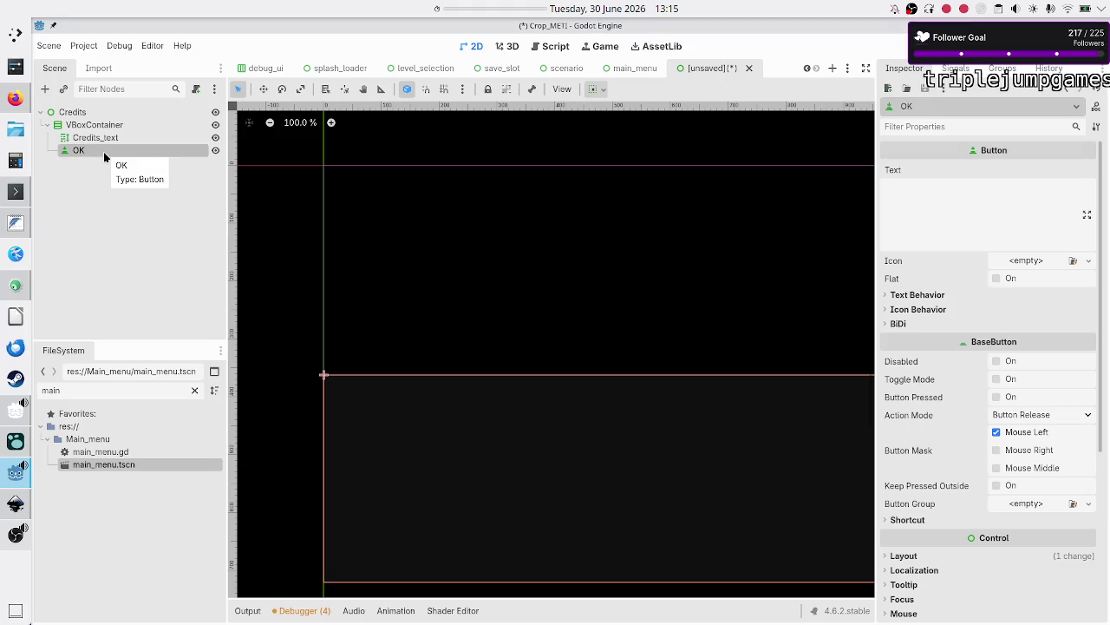
right_click(103, 152)
left_click(72, 172)
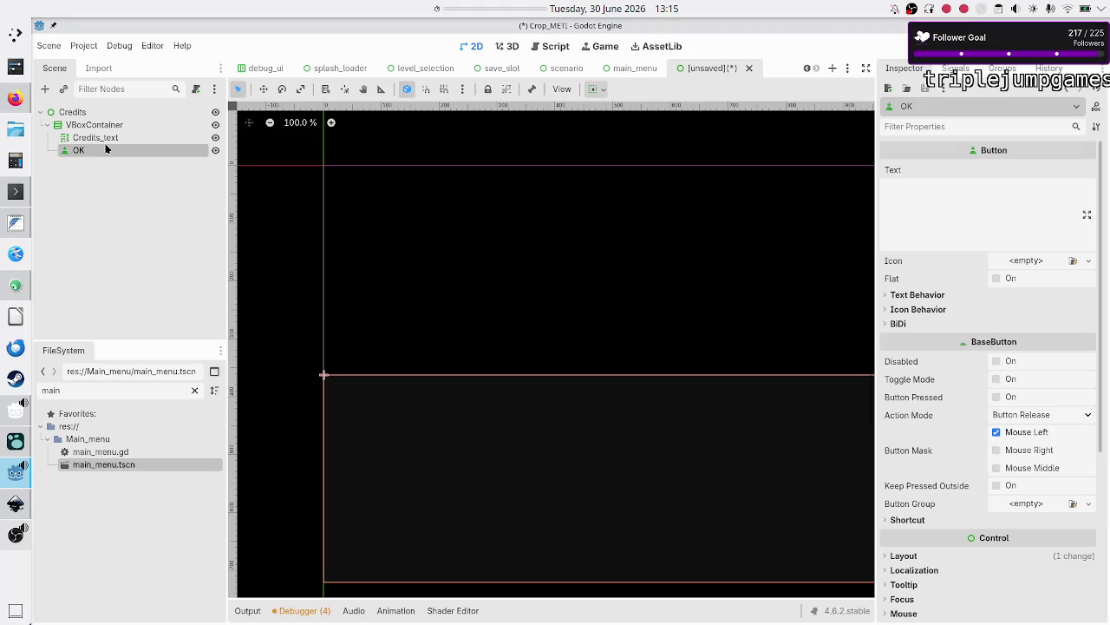
left_click(182, 112)
Attach a new credits.gd script to the Credits root node.
right_click(176, 112)
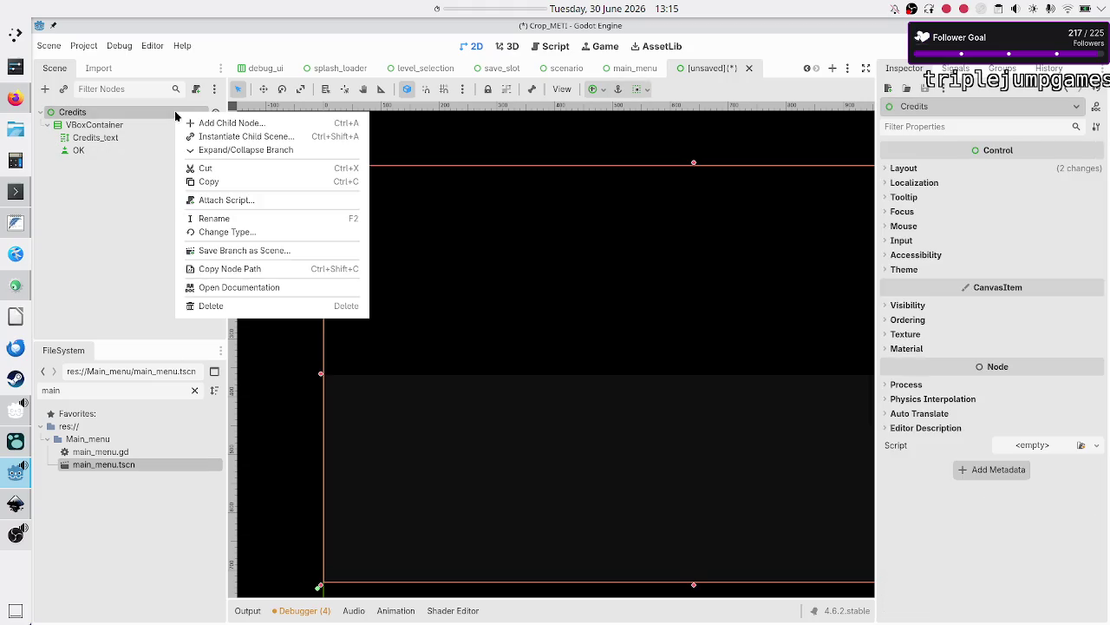
left_click(230, 201)
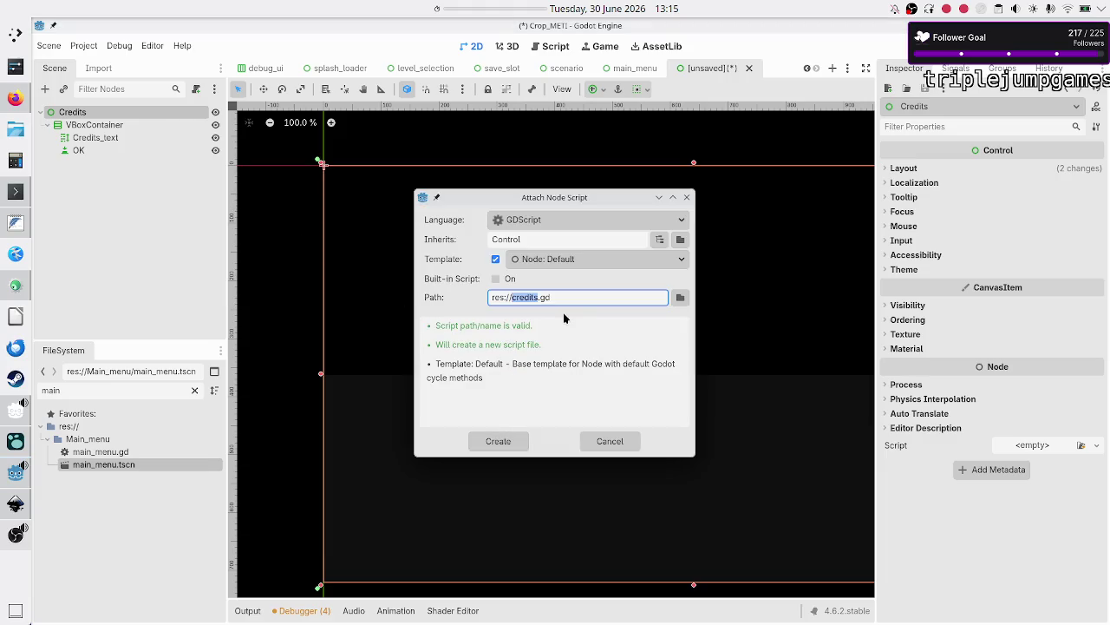
left_click(497, 442)
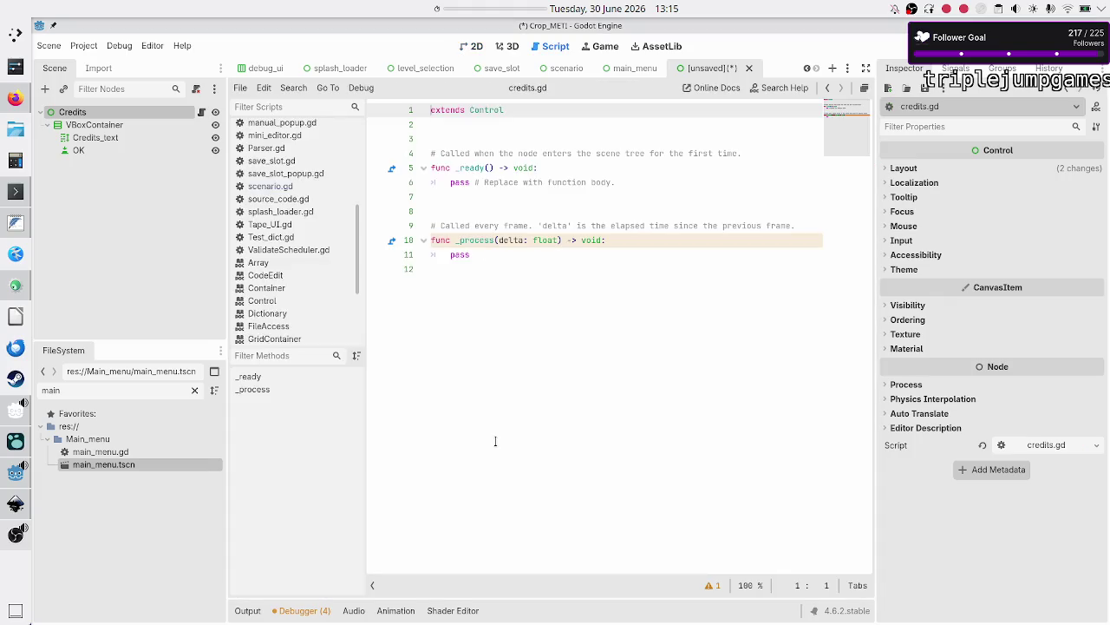
Remove the blank line and the comment above the _ready function.
left_click(483, 154)
key("Up")
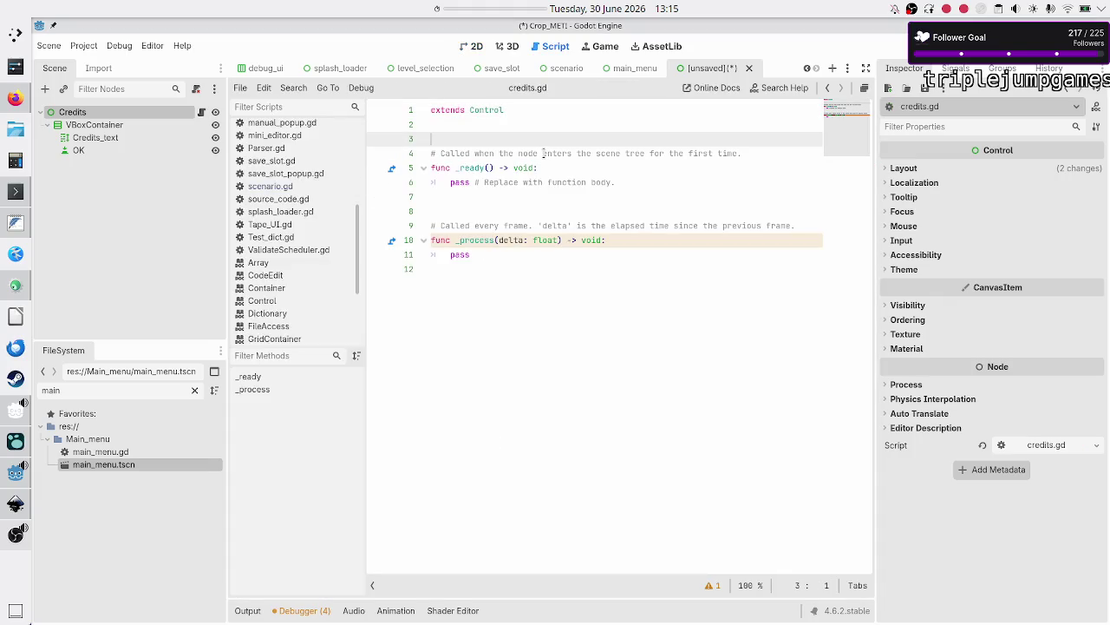
key("Delete")
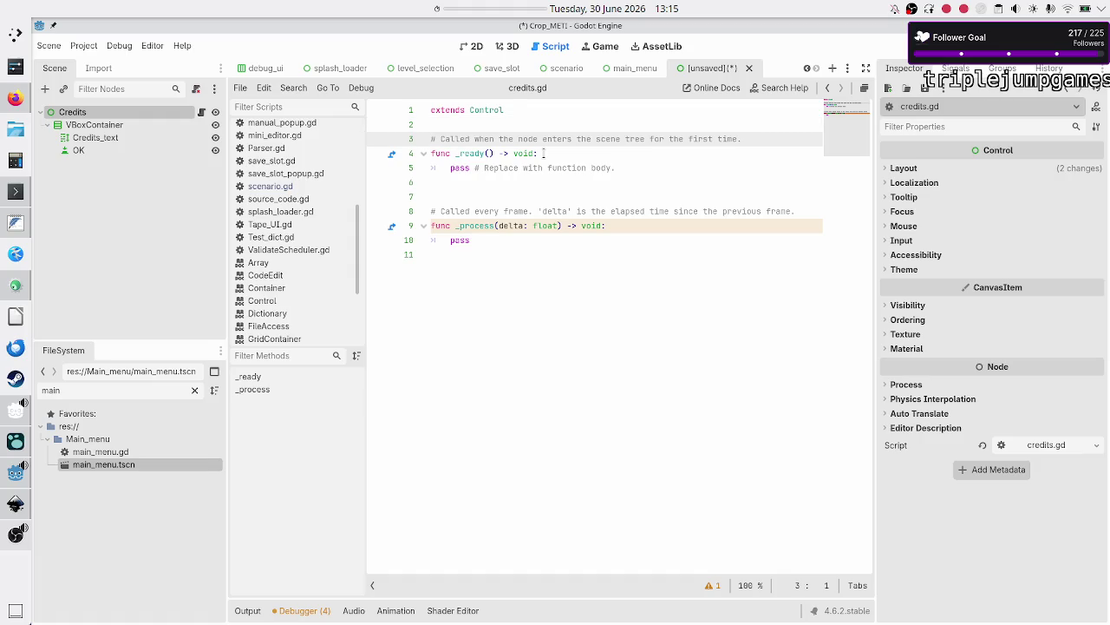
key("shift+Down")
key("shift+Down")
key("shift+Down")
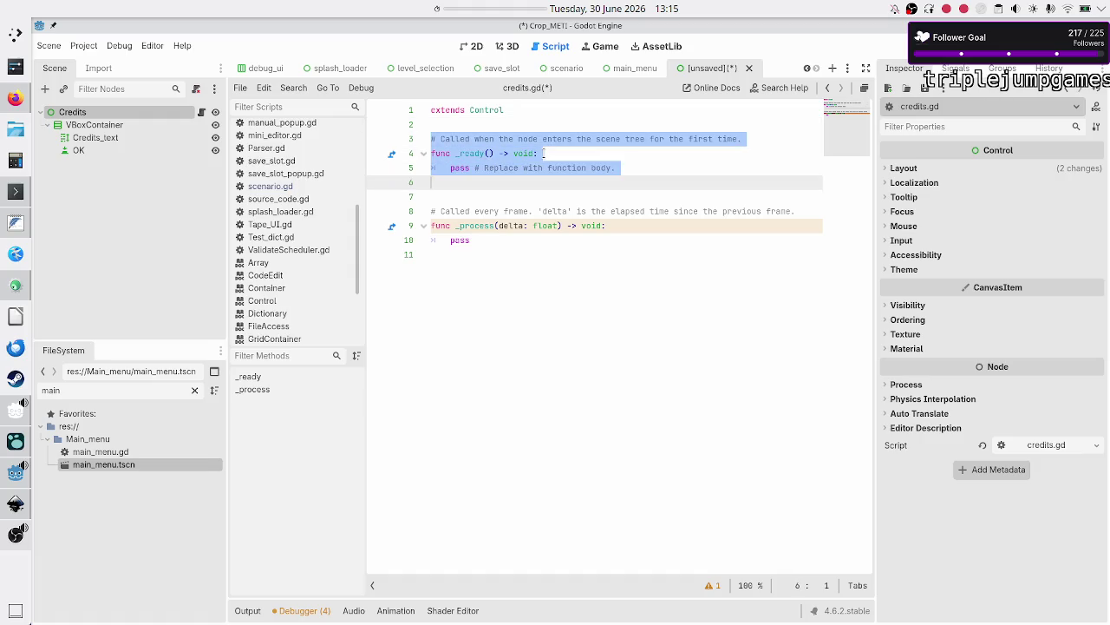
key("Up")
key("Up")
key("Up")
key("shift+End")
key("Delete")
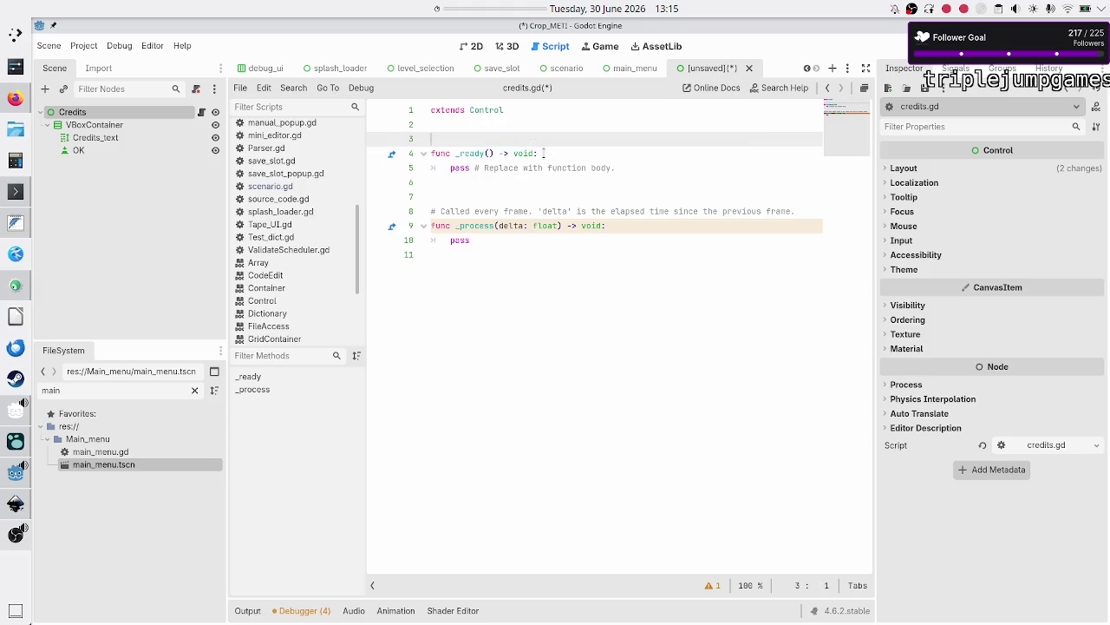
key("Delete")
Delete the _ready and _process functions, leaving only extends Control.
key("Down")
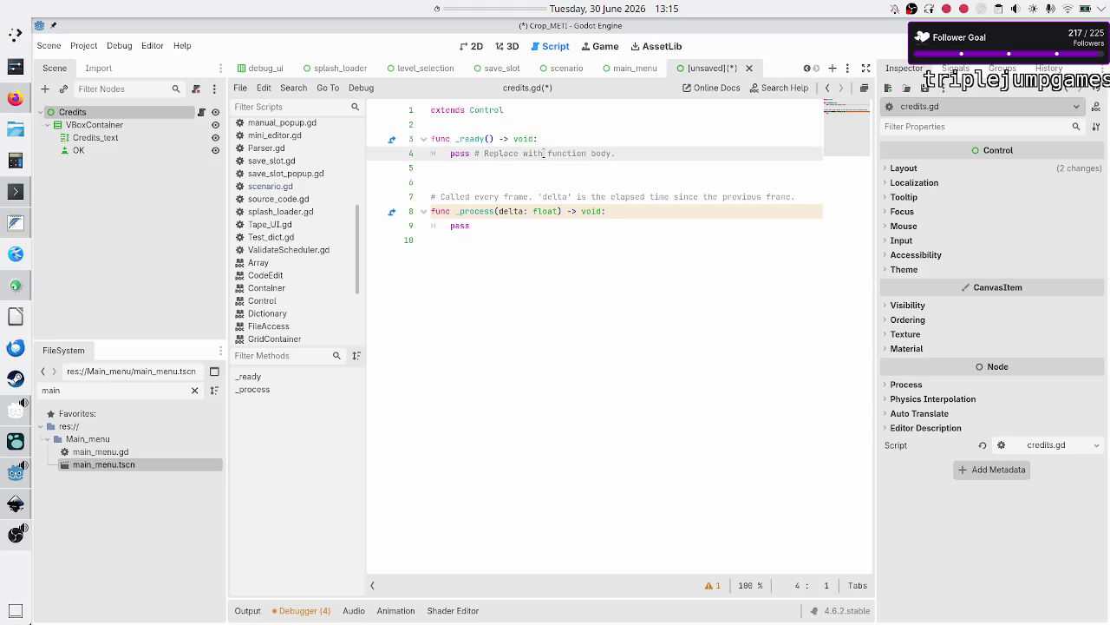
key("Right")
key("Up")
key("Home")
key("shift+Down")
key("shift+Down")
key("shift+Down")
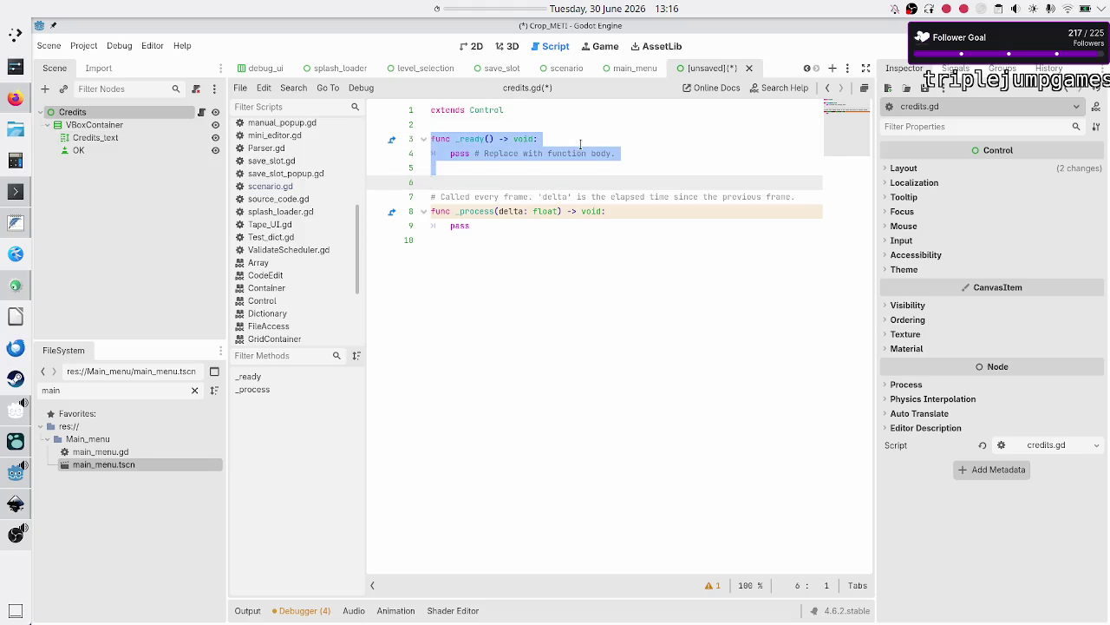
key("Delete")
key("shift+Down")
key("shift+Down")
key("shift+Down")
key("Delete")
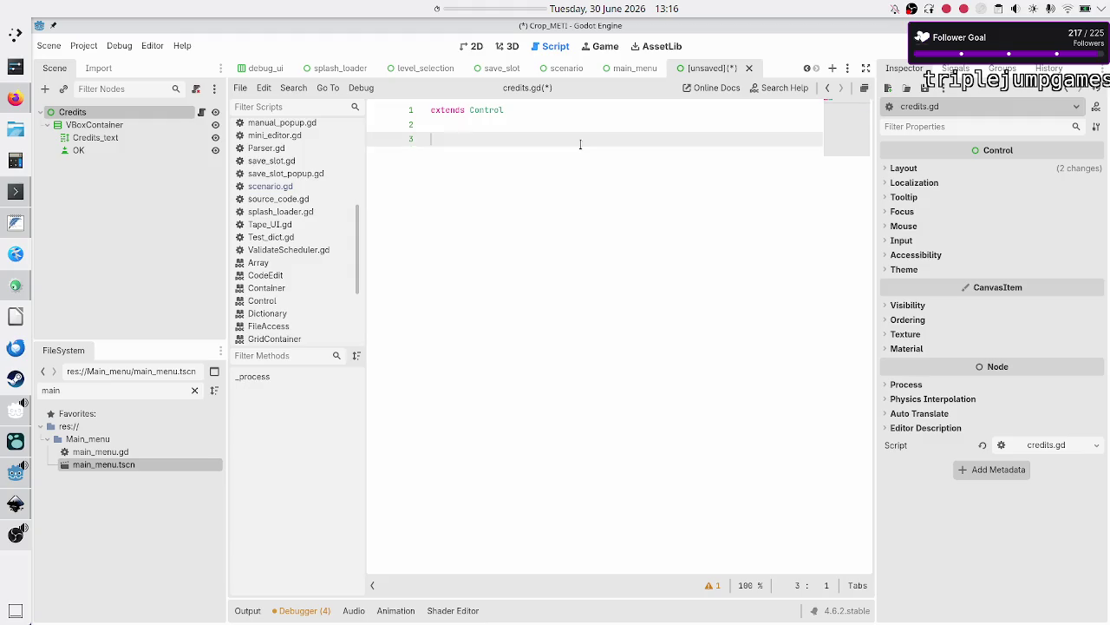
key("BackSpace")
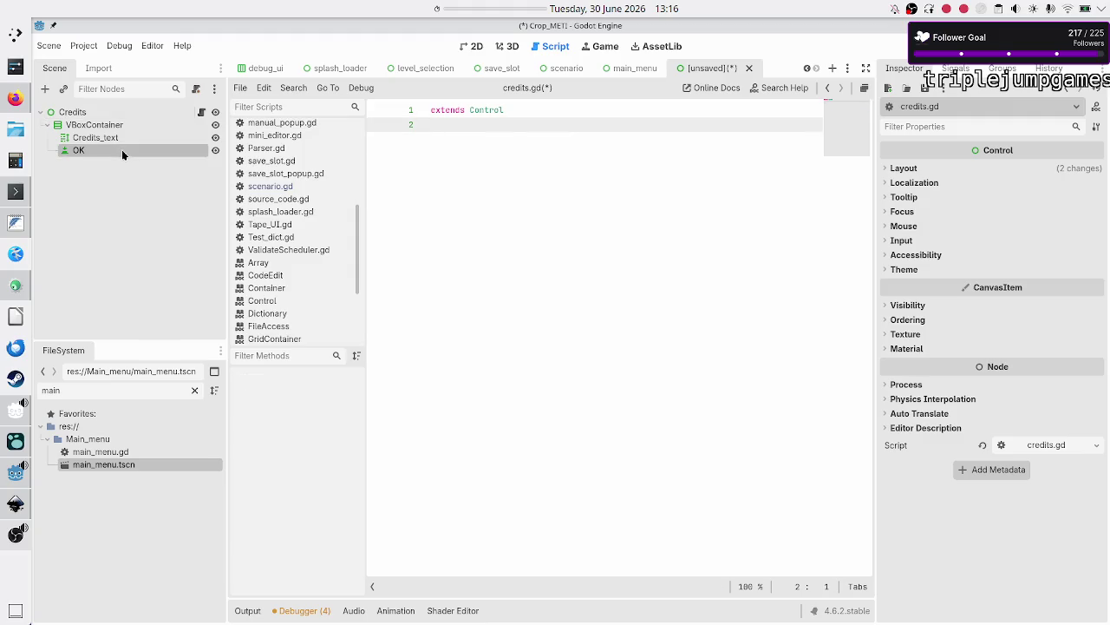
Connect the OK button's pressed signal to a new _on_ok_pressed function.
left_click(122, 151)
left_click(955, 68)
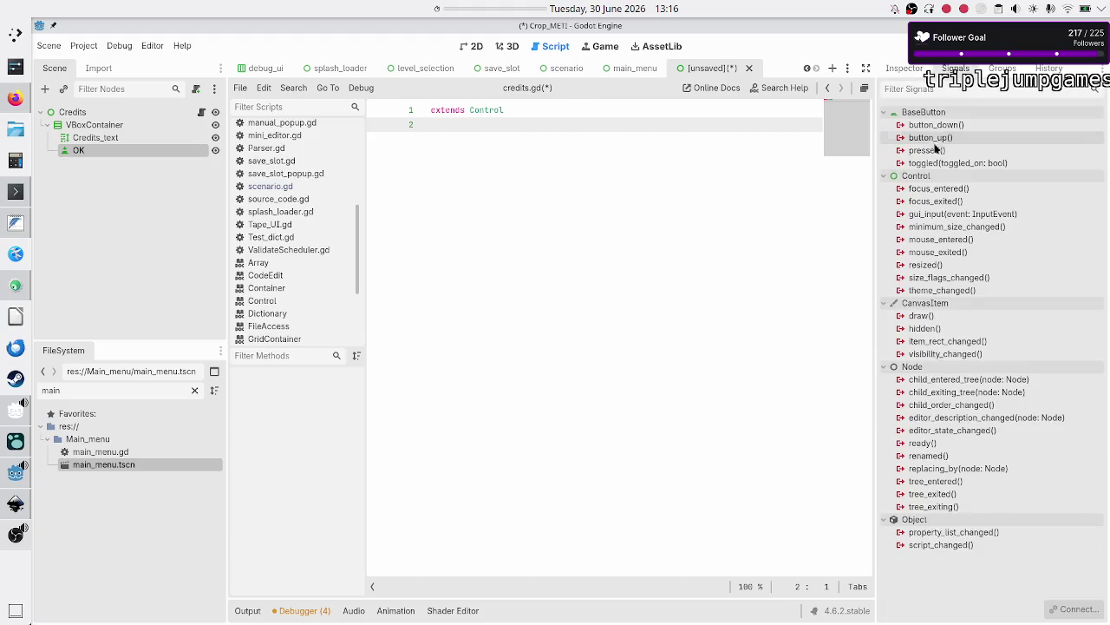
double_click(936, 150)
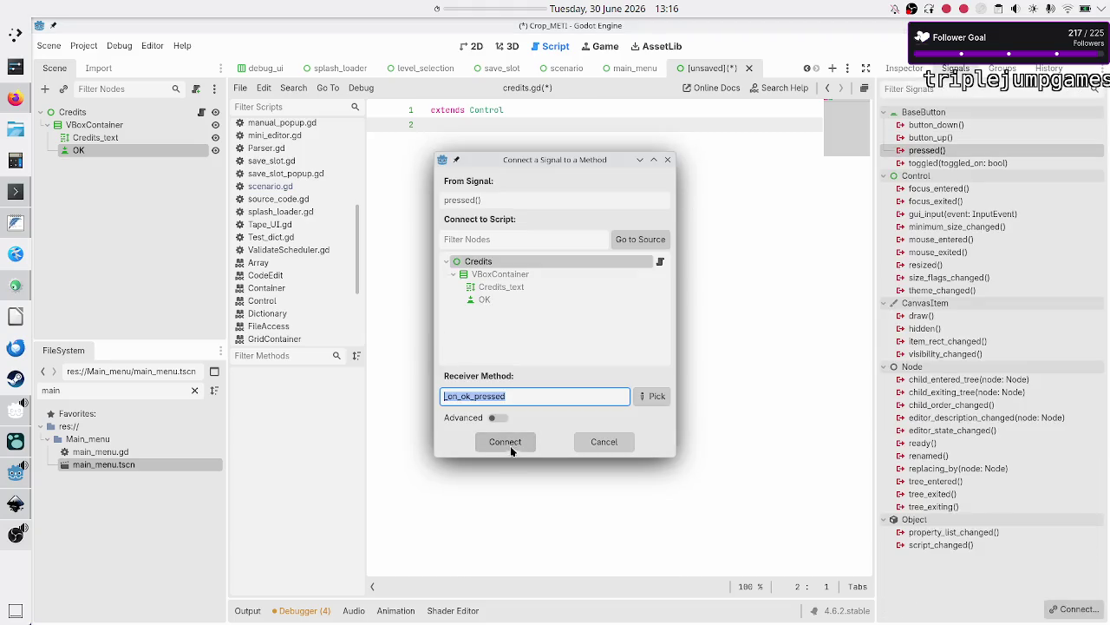
left_click(506, 442)
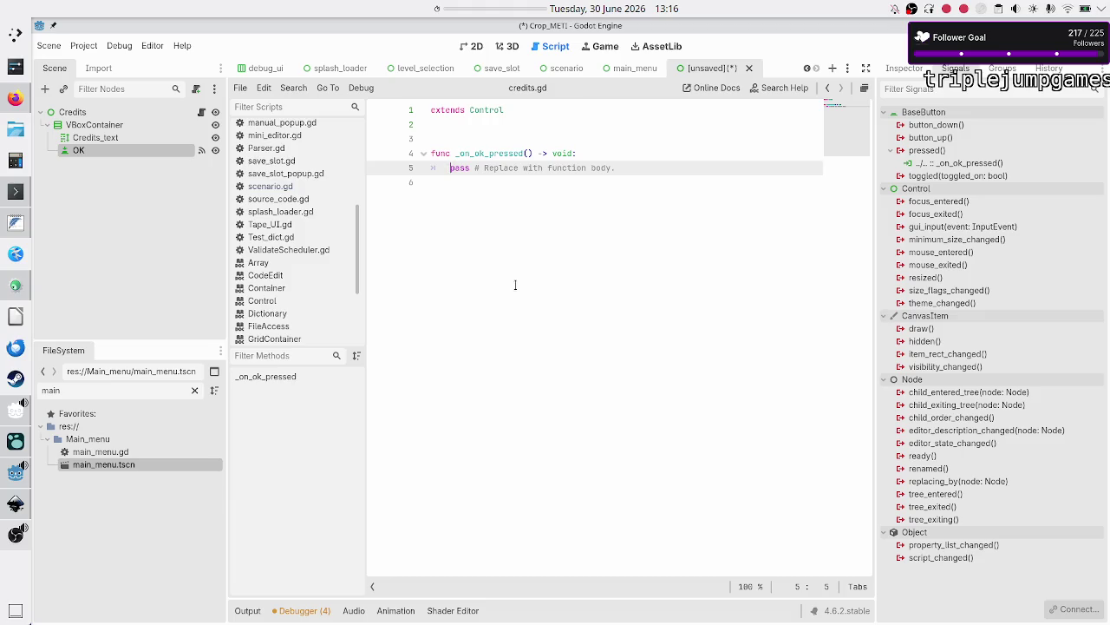
Make _on_ok_pressed call get_tree().change_scene_to_file("res://Main_menu/main_menu.tscn").
key("shift+End")
type("get_")
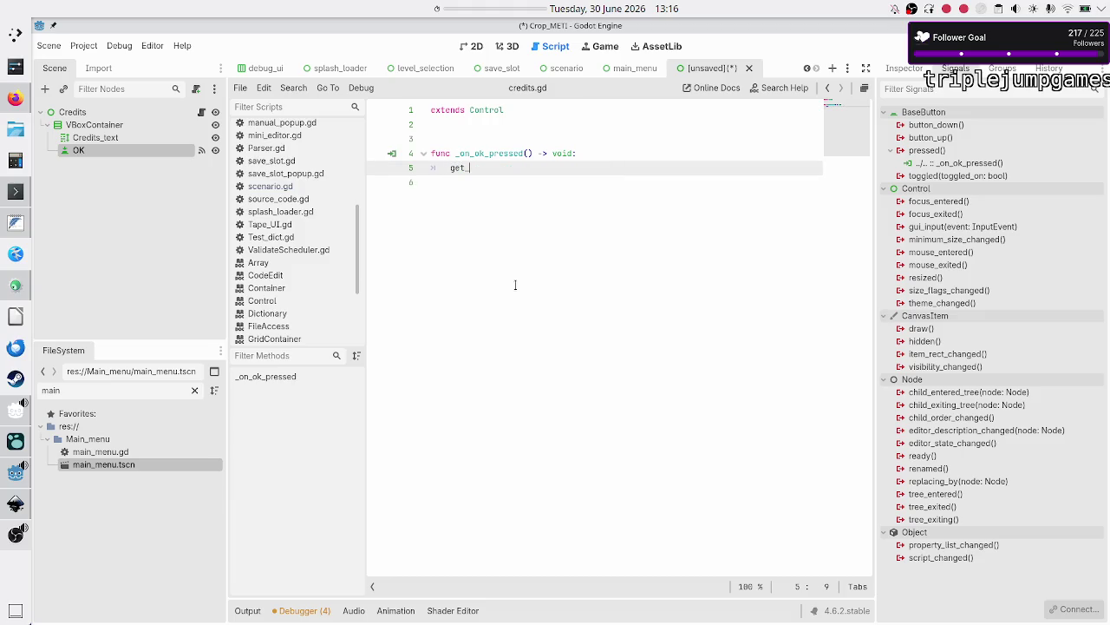
type("tre")
key("Return")
type(".ch")
type("ange_sc")
key("Return")
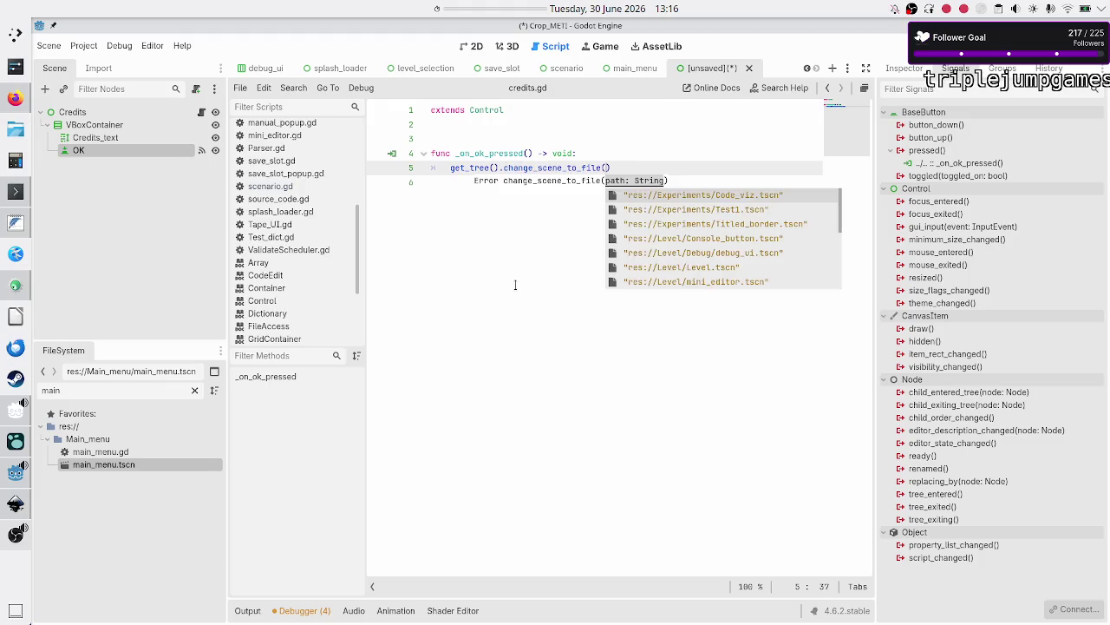
type("mai")
key("Return")
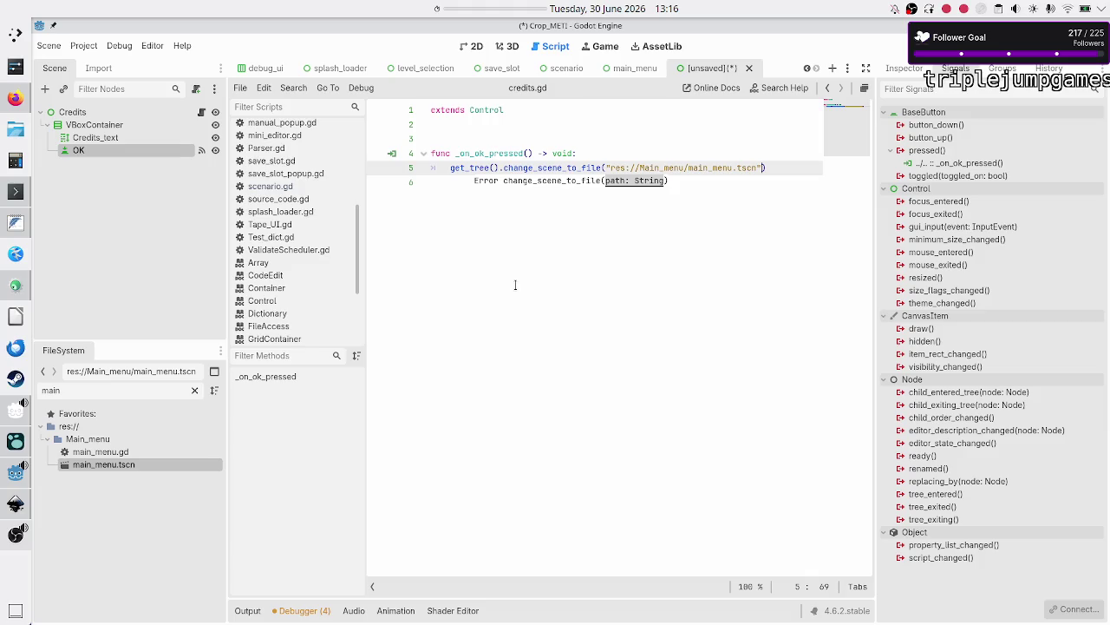
key("Down")
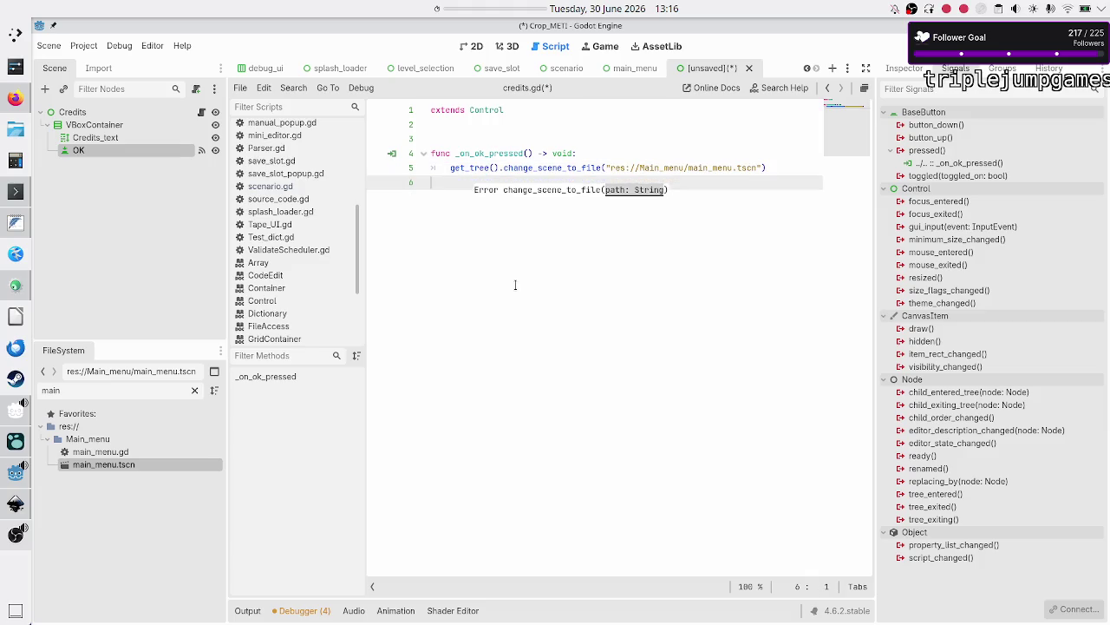
Save the scene as credits.tscn and tidy the extra blank lines in the script.
key("ctrl+s")
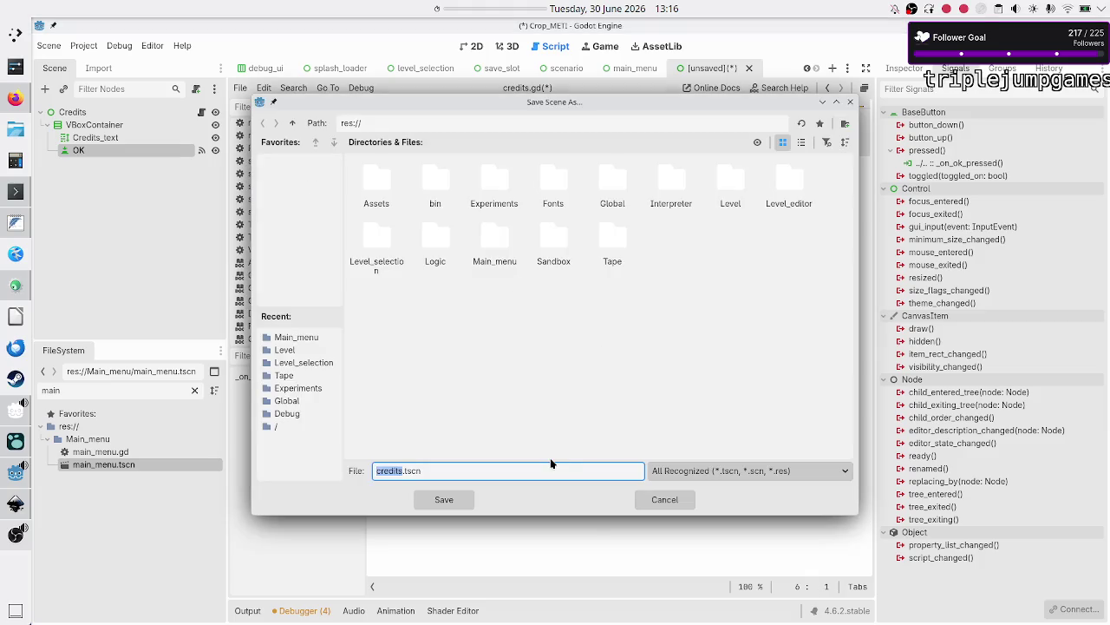
left_click(462, 501)
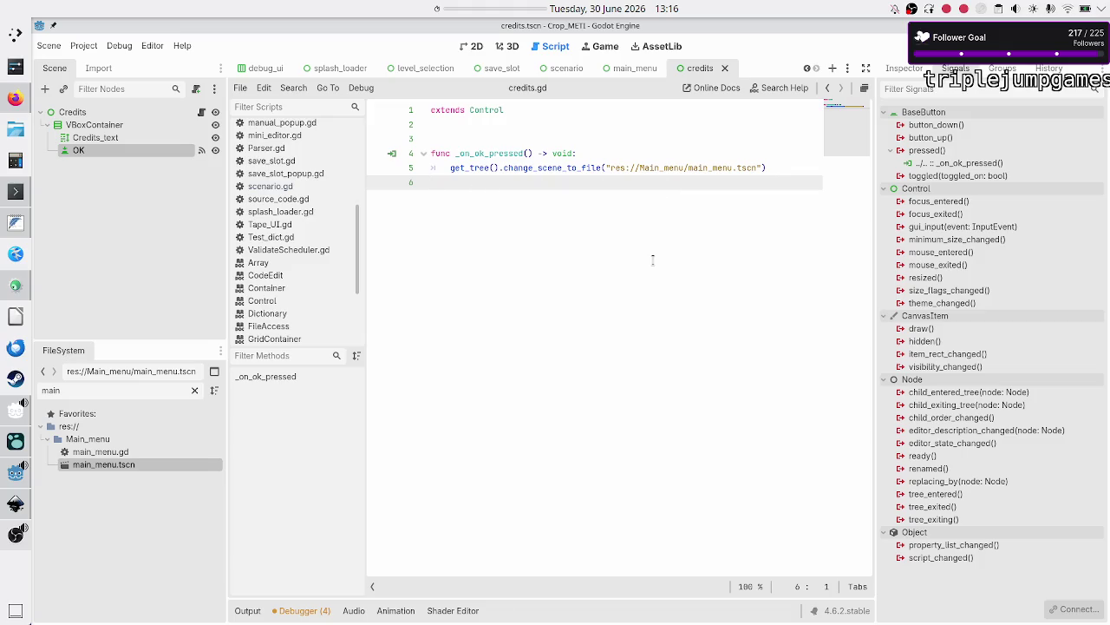
key("BackSpace")
key("Up")
key("Up")
key("BackSpace")
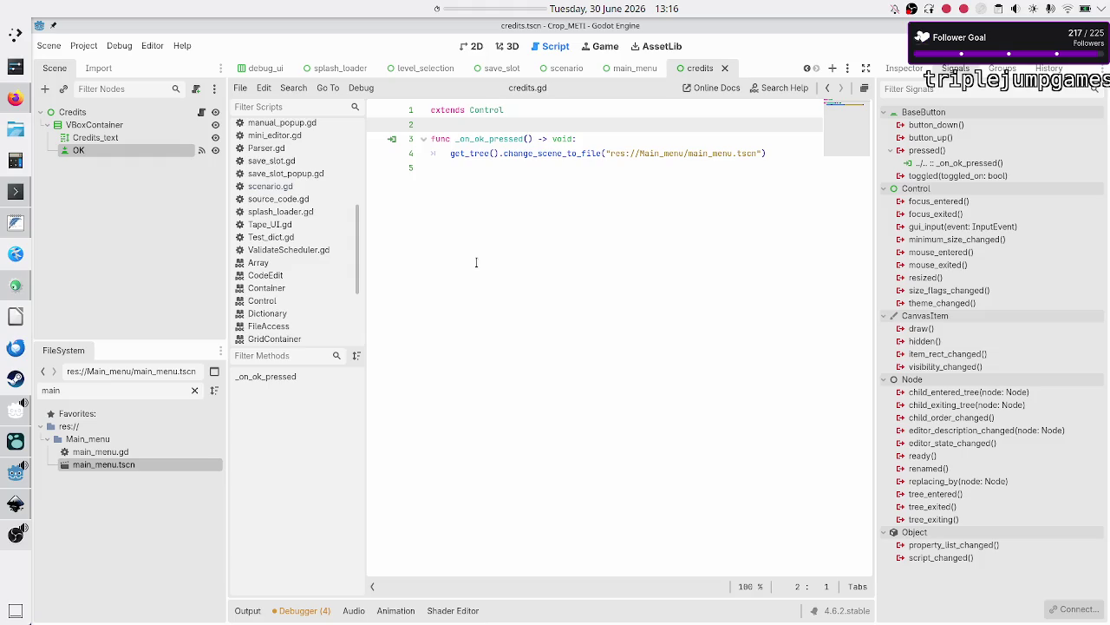
Enter 'Design and programming:' and 'Levels:' credit lines with the author's name in Credits_text's Text property.
left_click(136, 136)
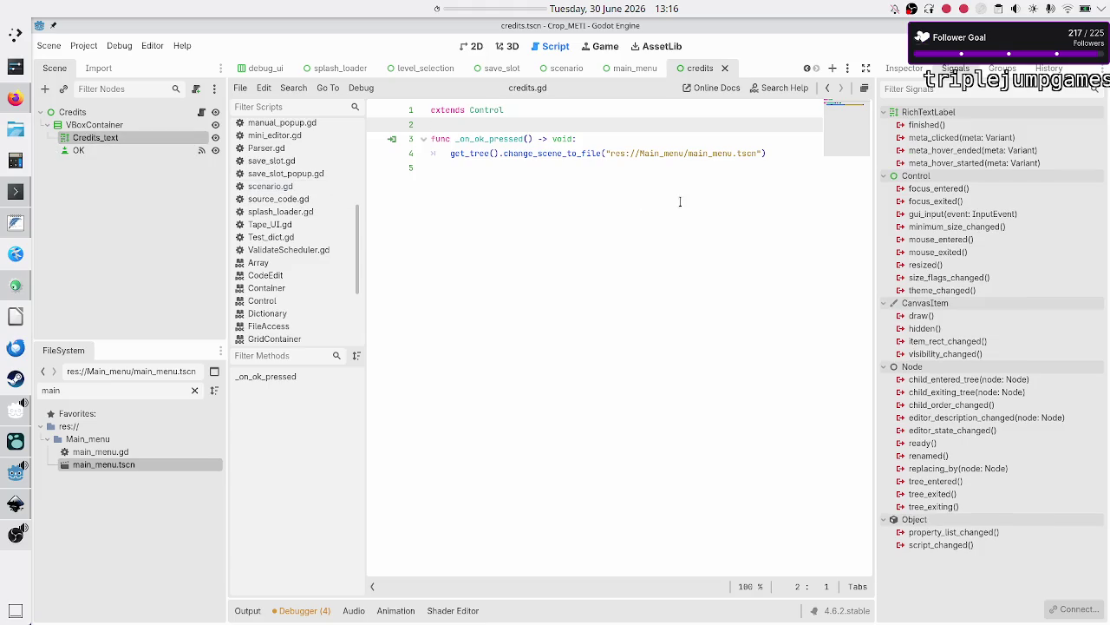
left_click(903, 68)
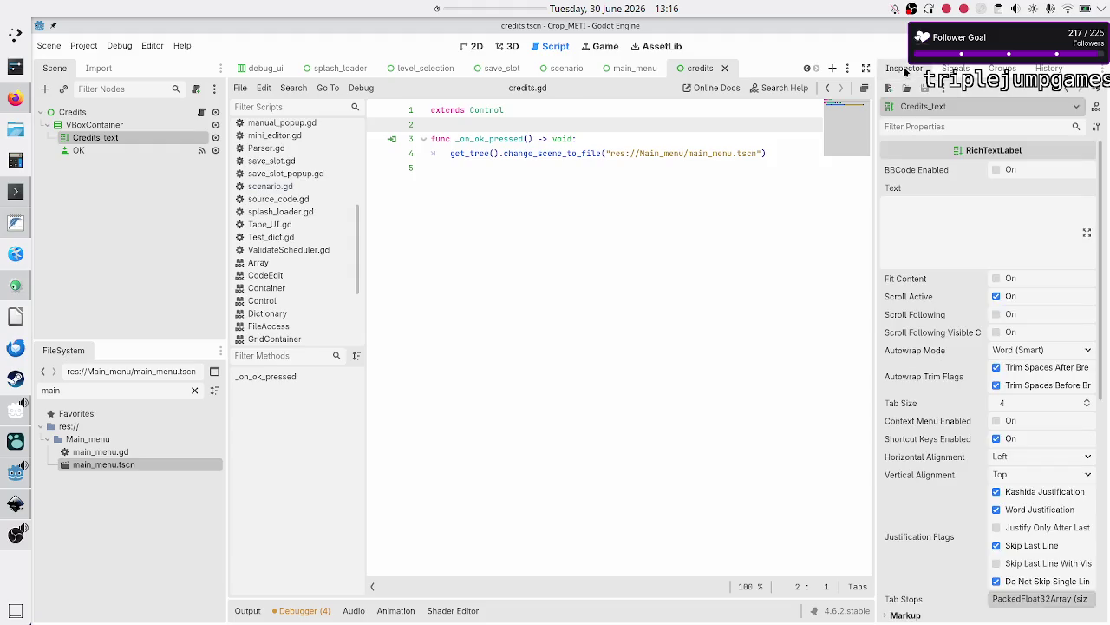
left_click(941, 228)
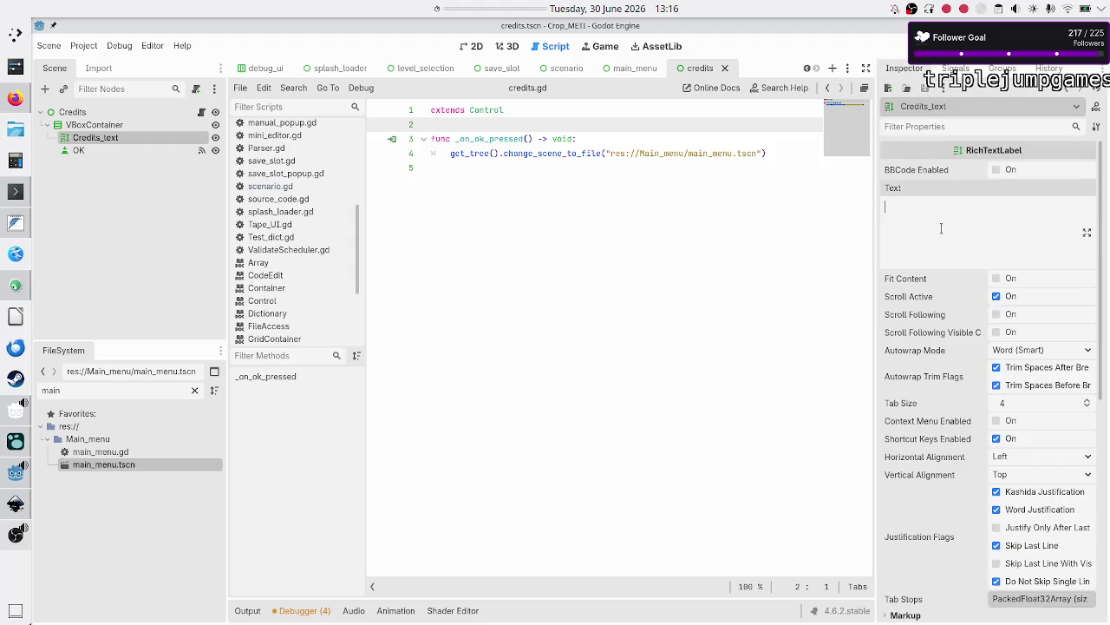
type("P")
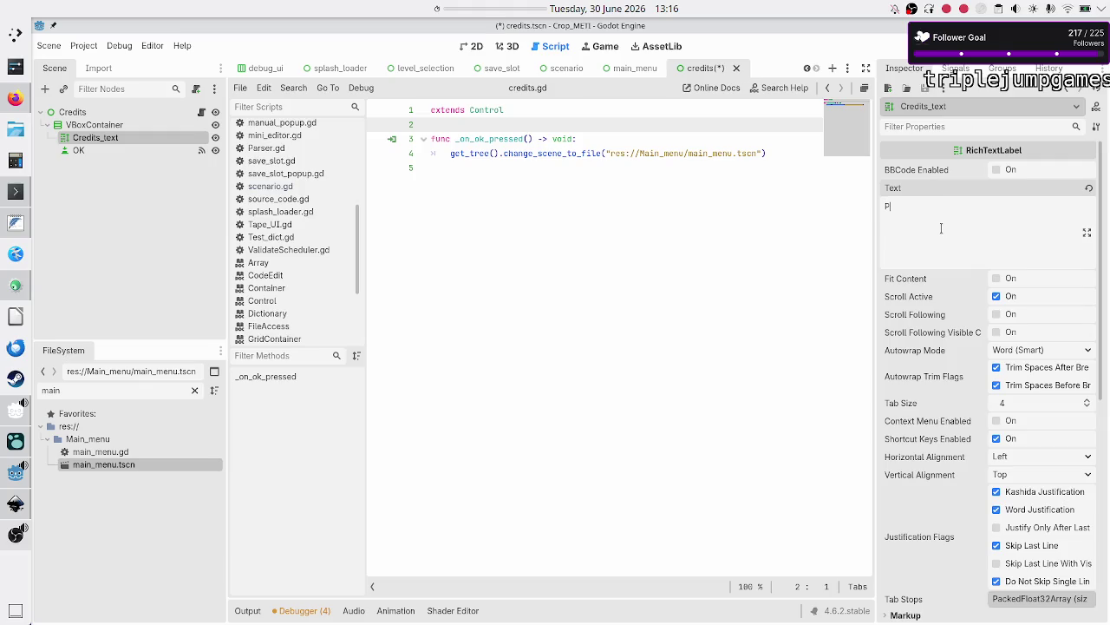
key("BackSpace")
type("Design and")
type(" programming:")
type(" seshoumar")
type("a")
type("Levels: ")
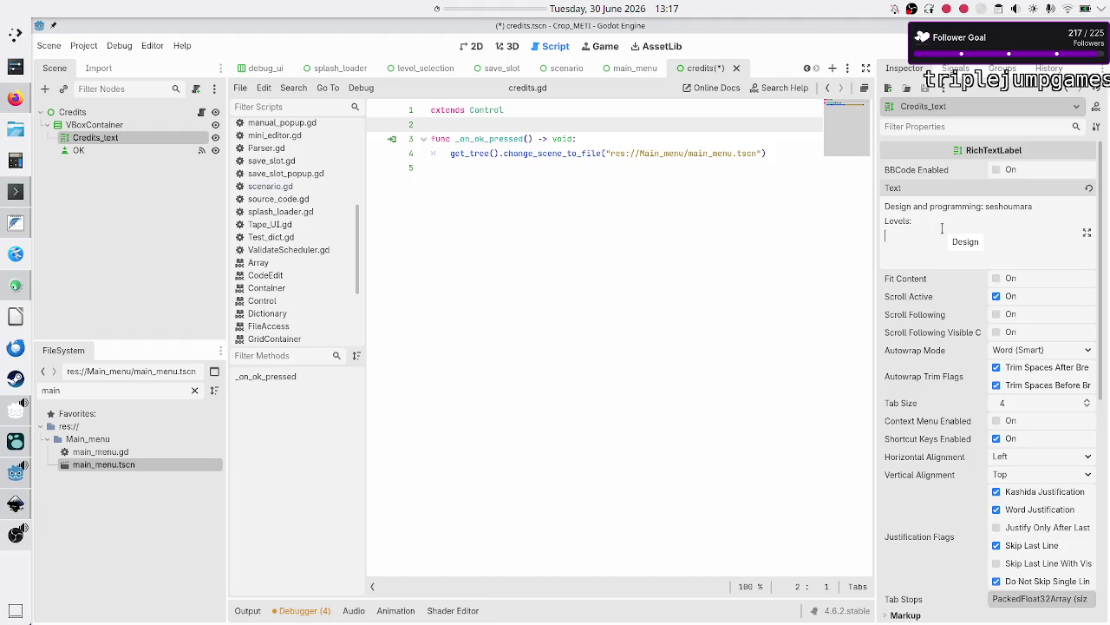
type("sesh")
type("oumara")
type(",")
key("ctrl+a")
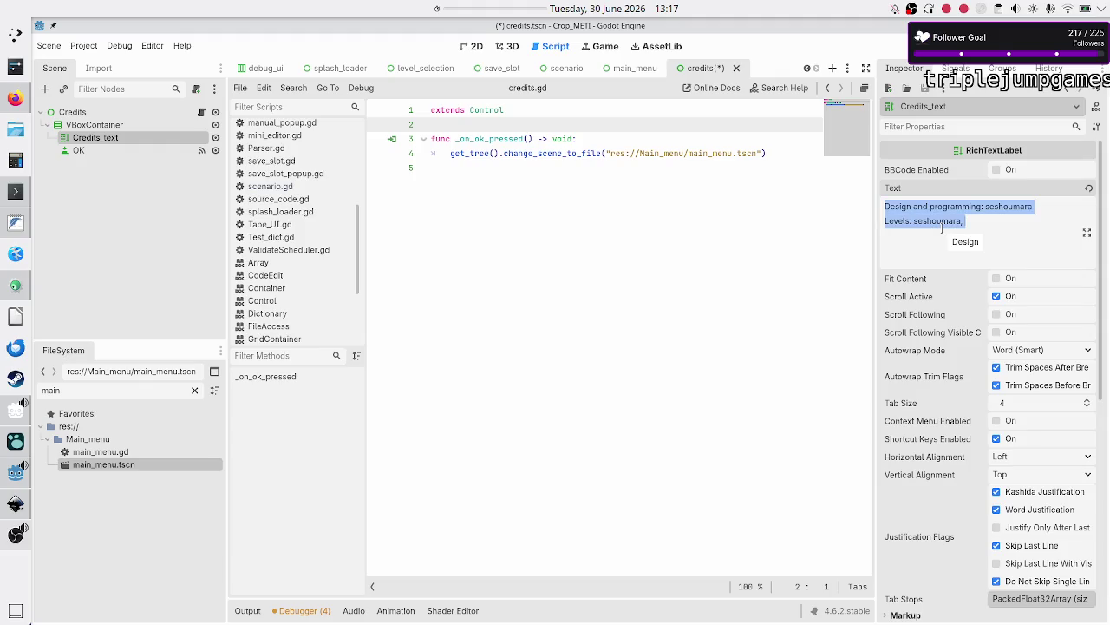
key("Escape")
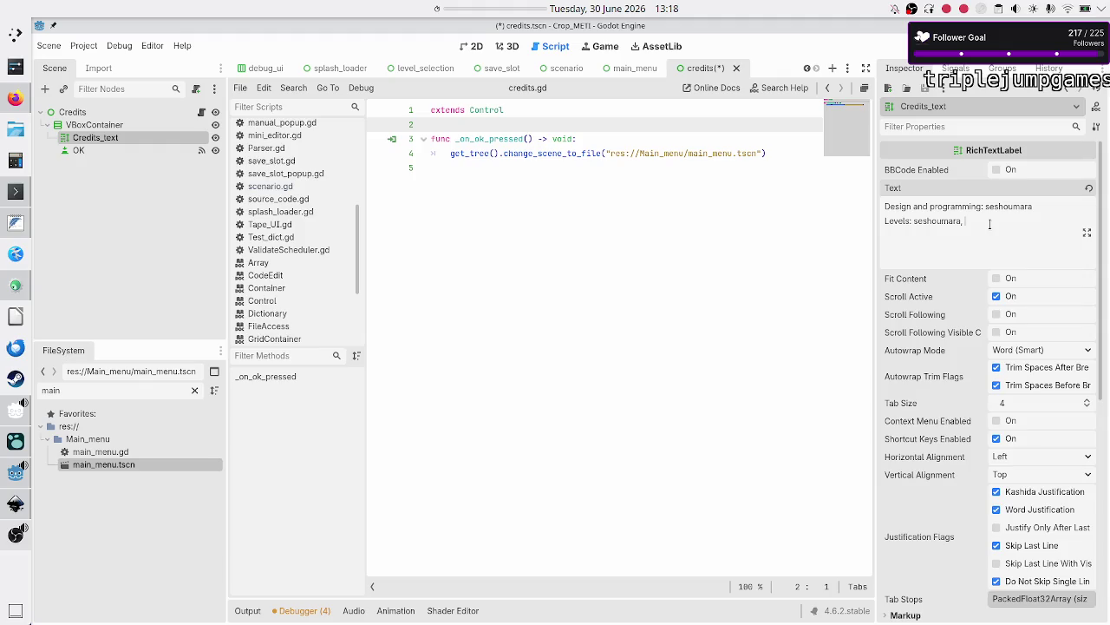
Copy the latest chatter's name from the Twitch chat into the credits' Levels line.
left_click(14, 101)
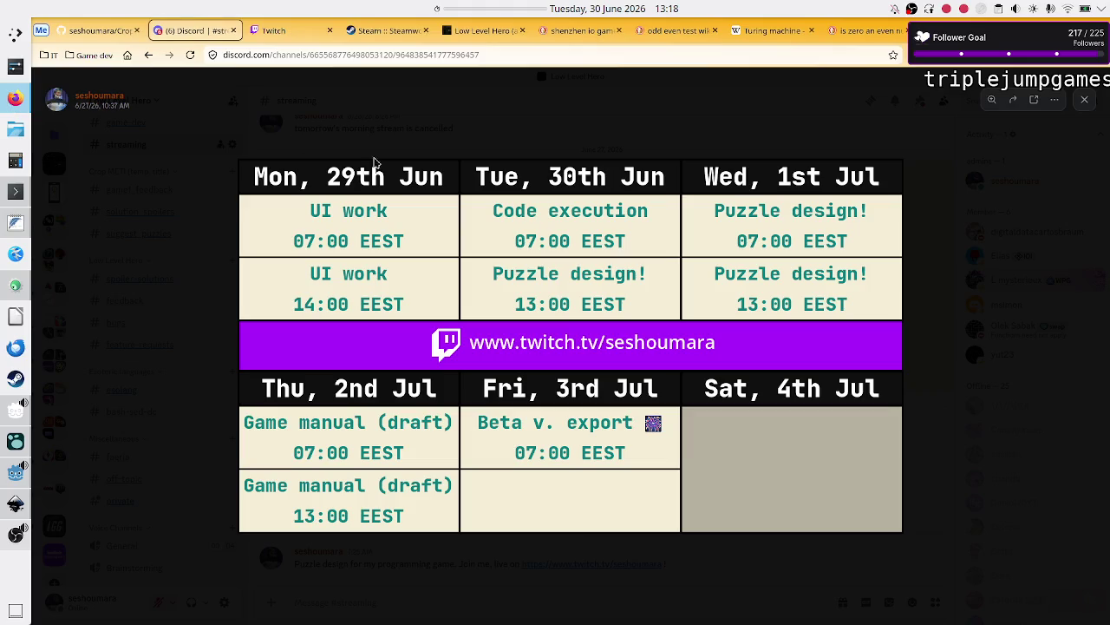
left_click(284, 41)
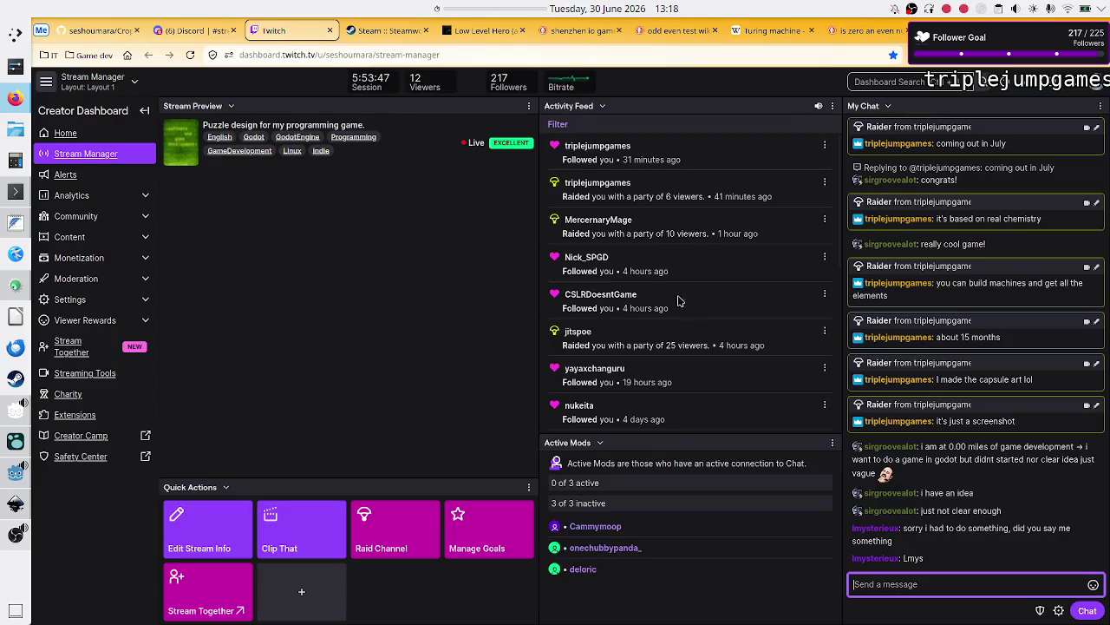
double_click(907, 558)
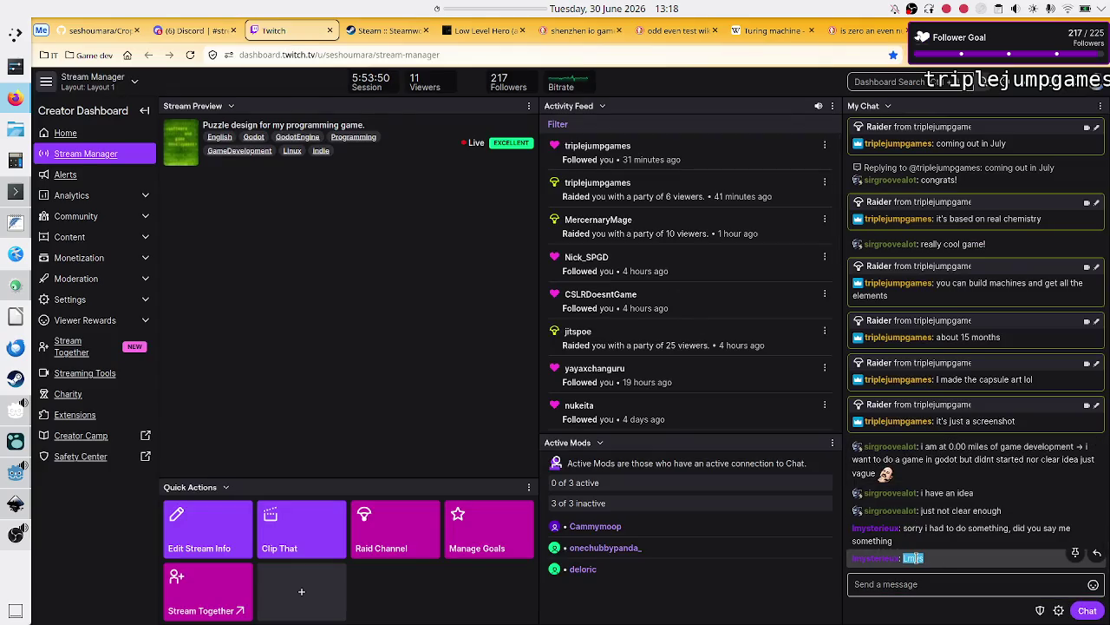
key("ctrl+c")
key("alt+Tab")
key("ctrl+v")
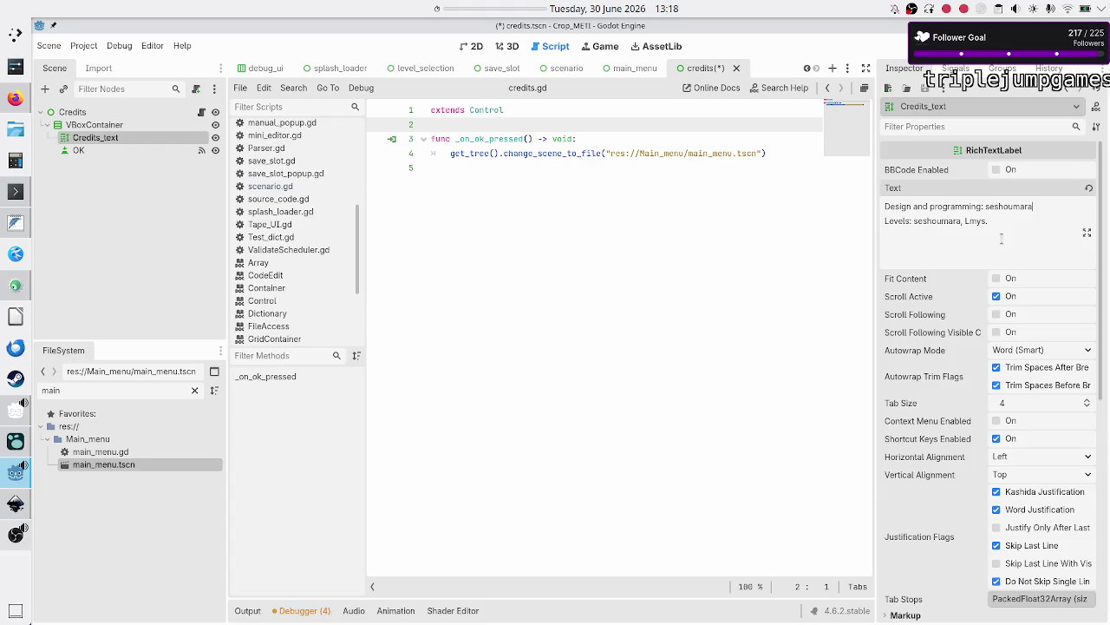
End the credits text with a period, then bring up the main menu script.
type(".")
left_click(633, 225)
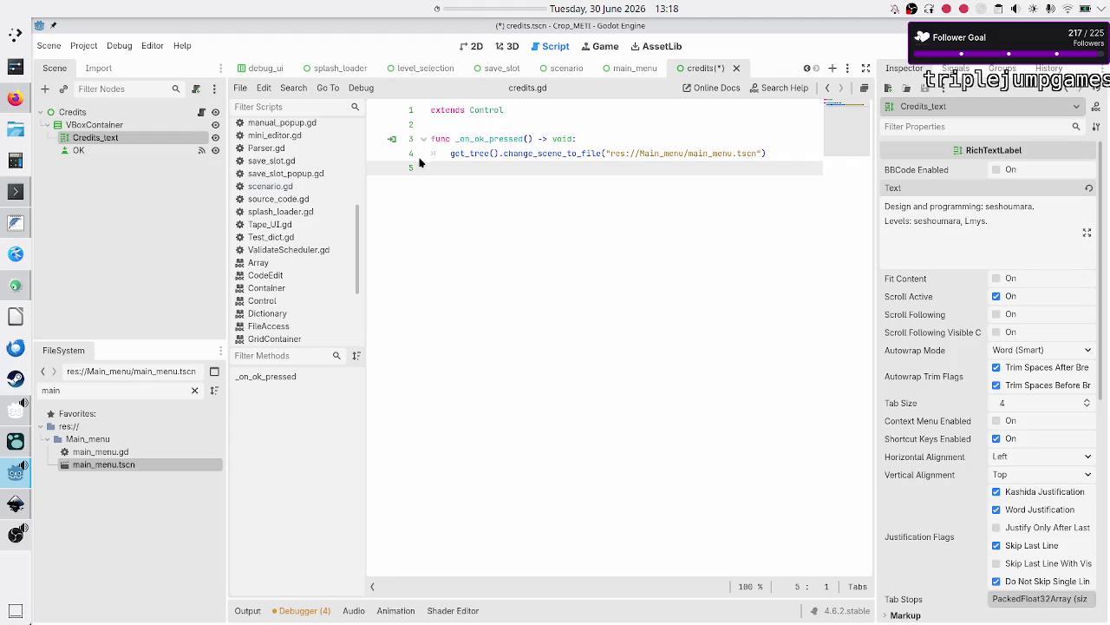
left_click(626, 71)
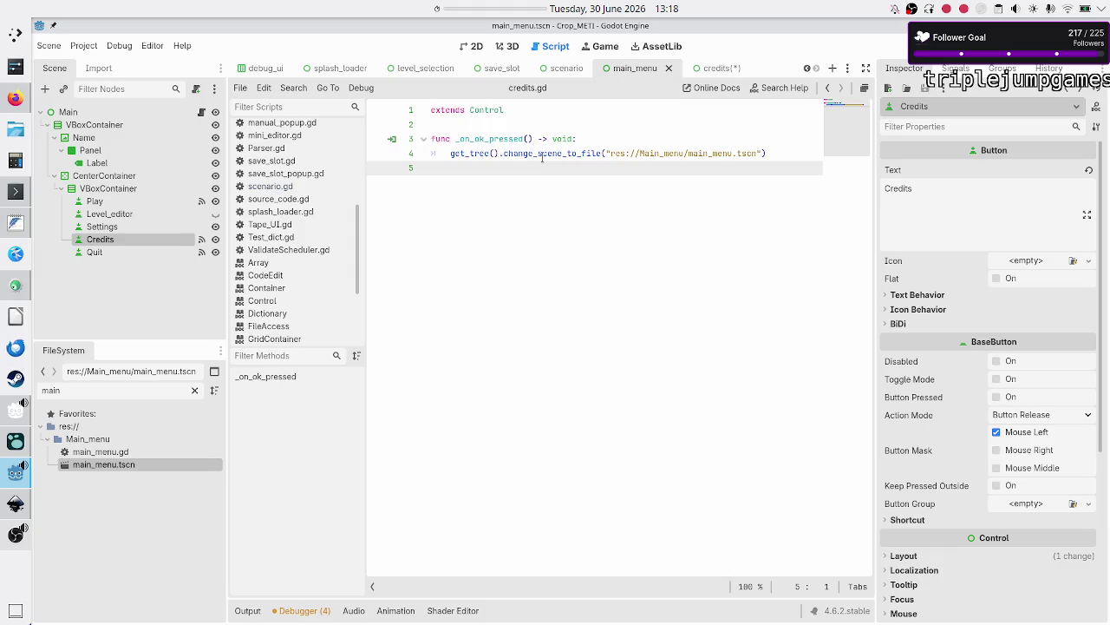
left_click(201, 111)
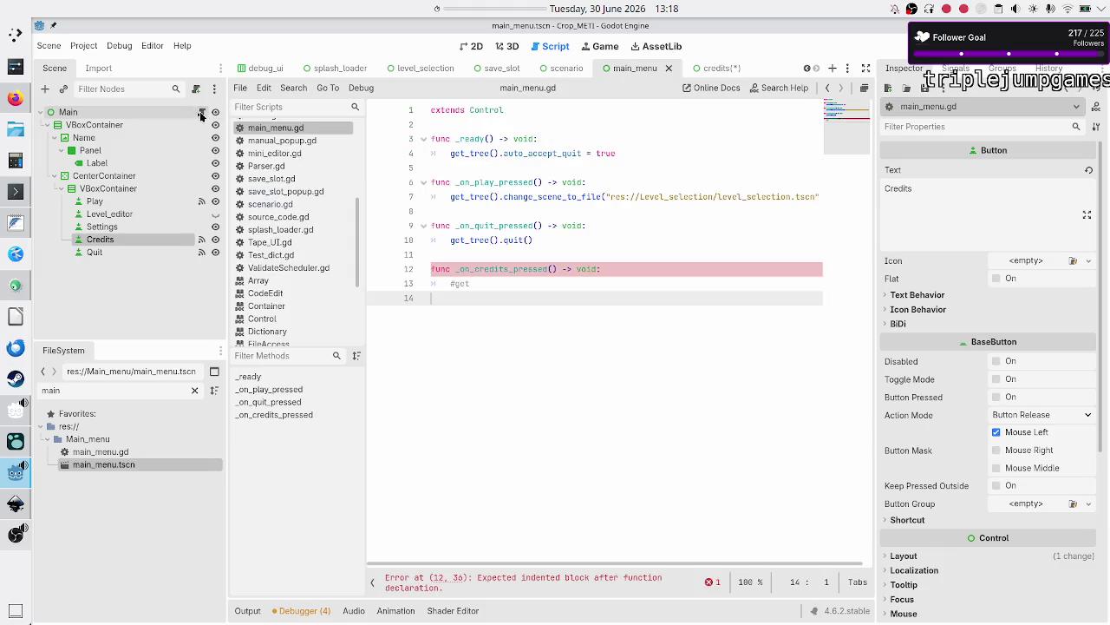
Make _on_credits_pressed call get_tree().change_scene_to_file("res://credits.tscn"), save main_menu.gd, and run the game.
left_click(497, 281)
key("BackSpace")
key("BackSpace")
key("BackSpace")
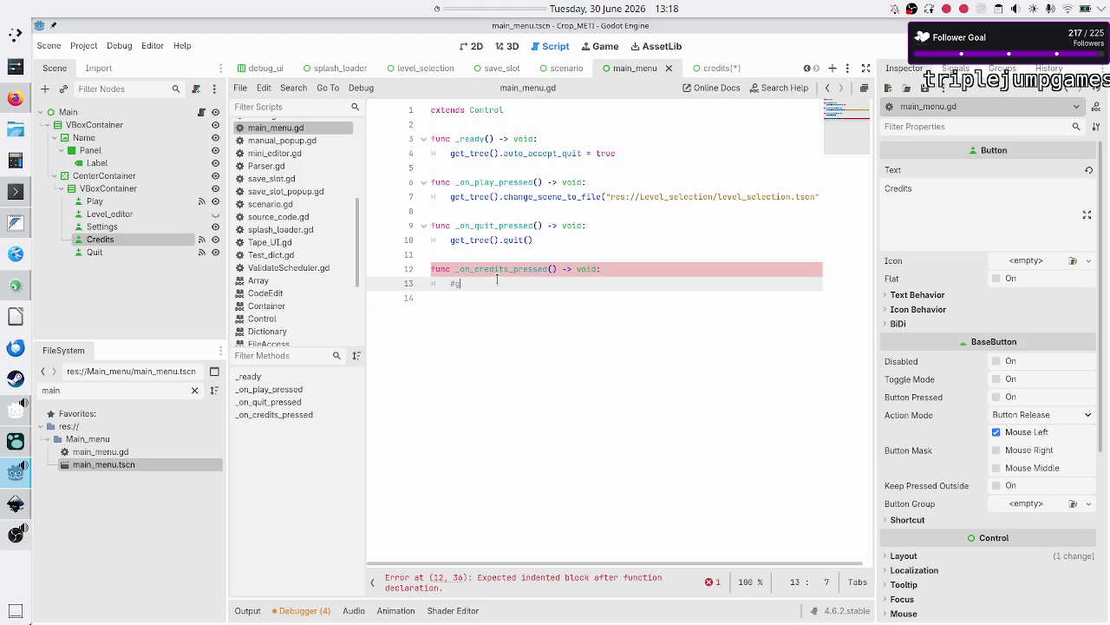
type("get_tr")
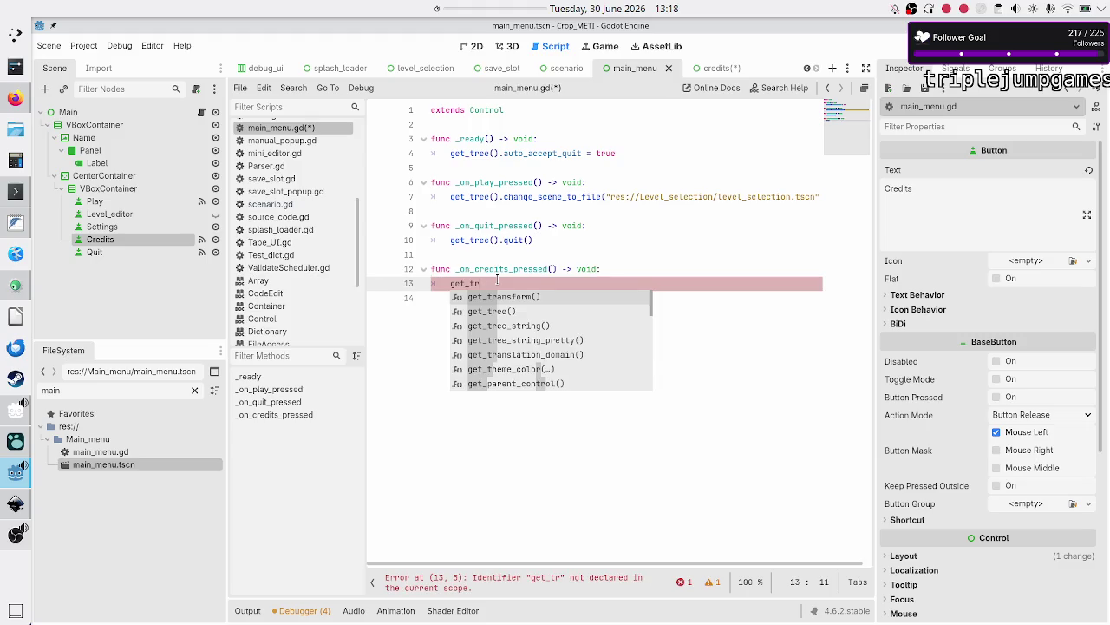
key("Up")
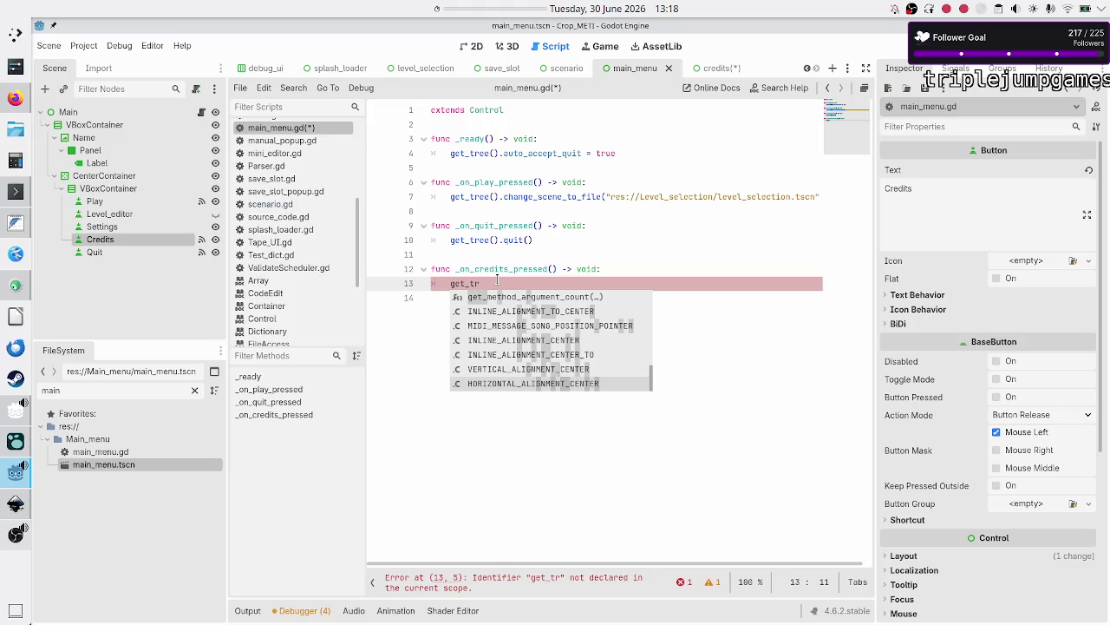
type("ee().change_scene_to_file(")
type("\"res://cre")
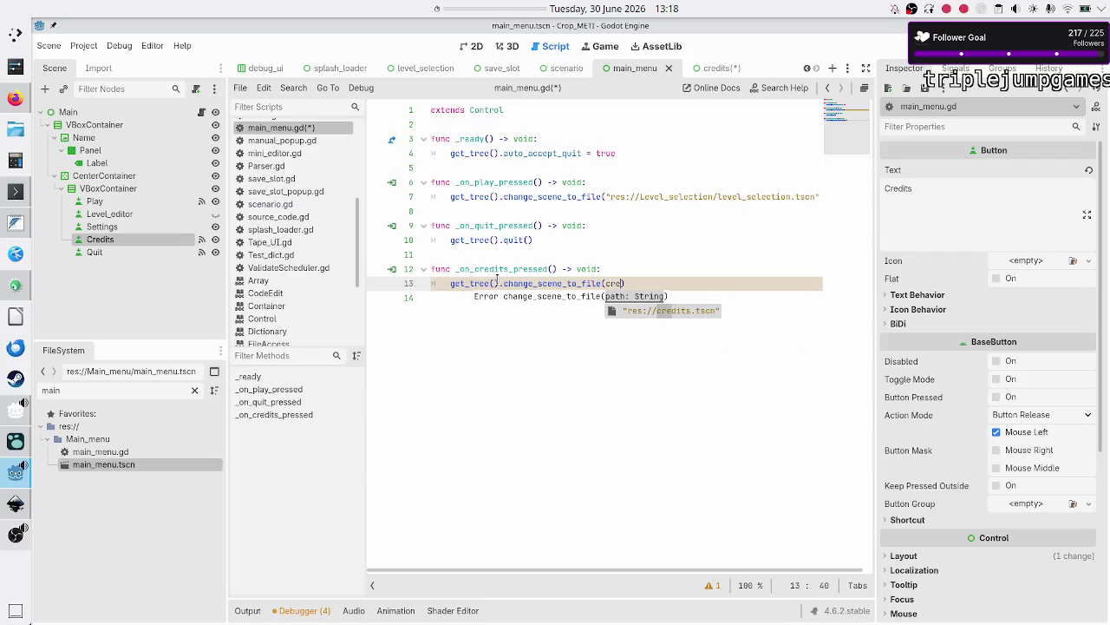
key("Return")
key("ctrl+s")
key("Down")
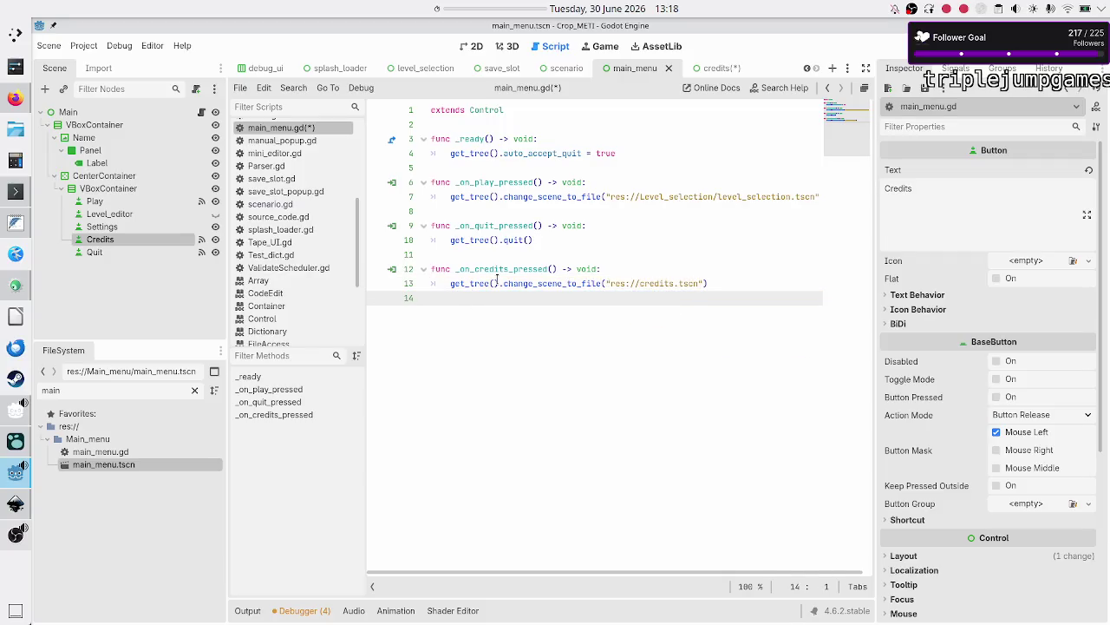
key("F5")
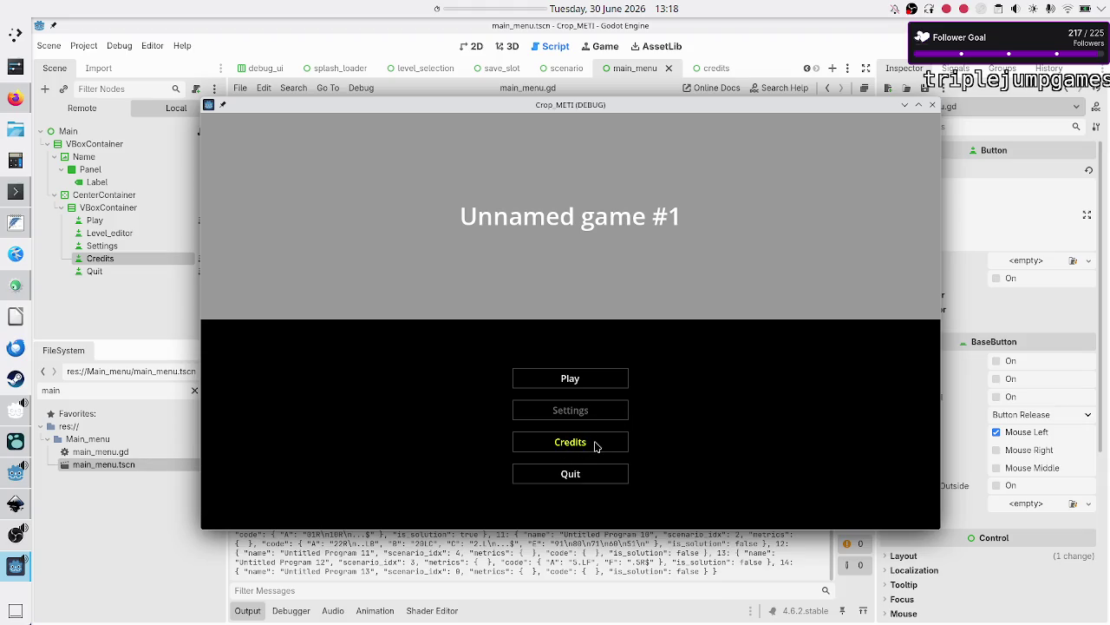
Open the Credits screen in the running game, then stop the game.
left_click(595, 446)
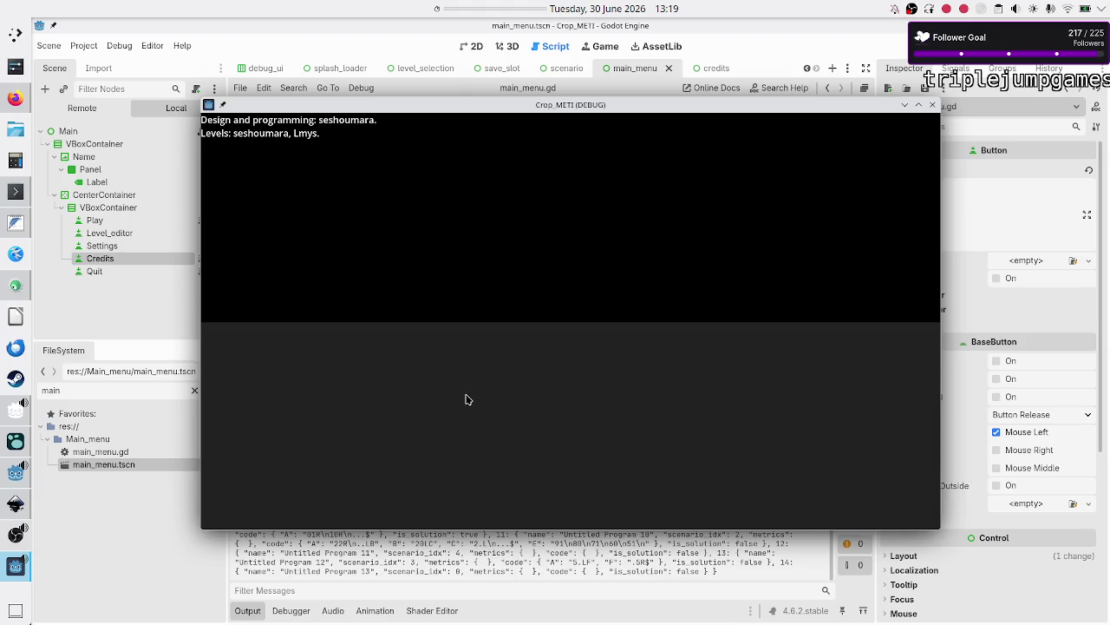
key("F8")
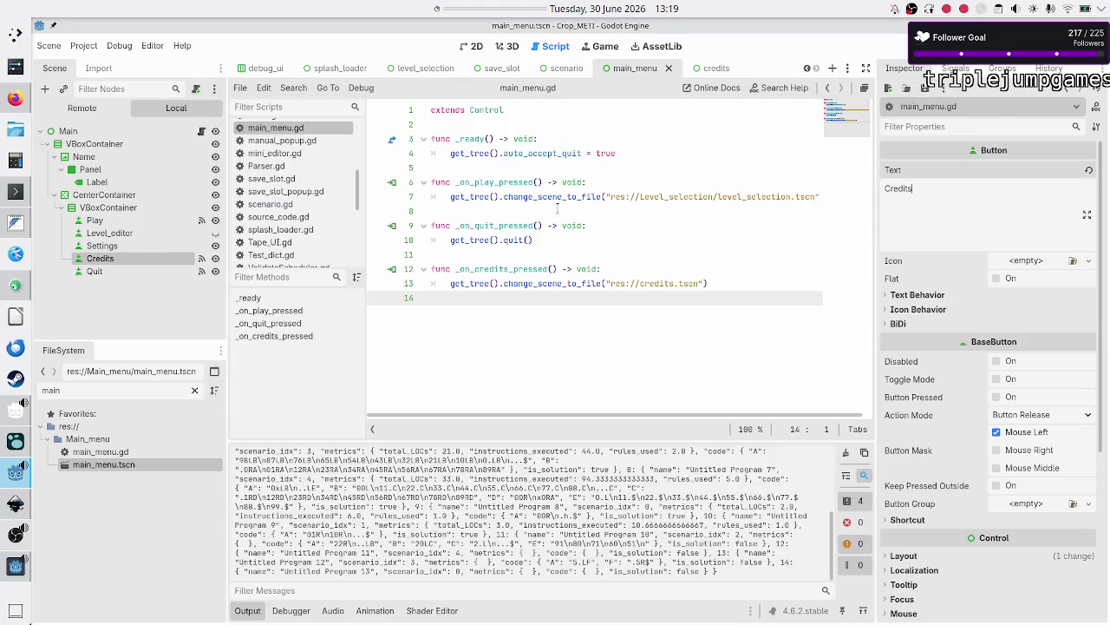
left_click(94, 271)
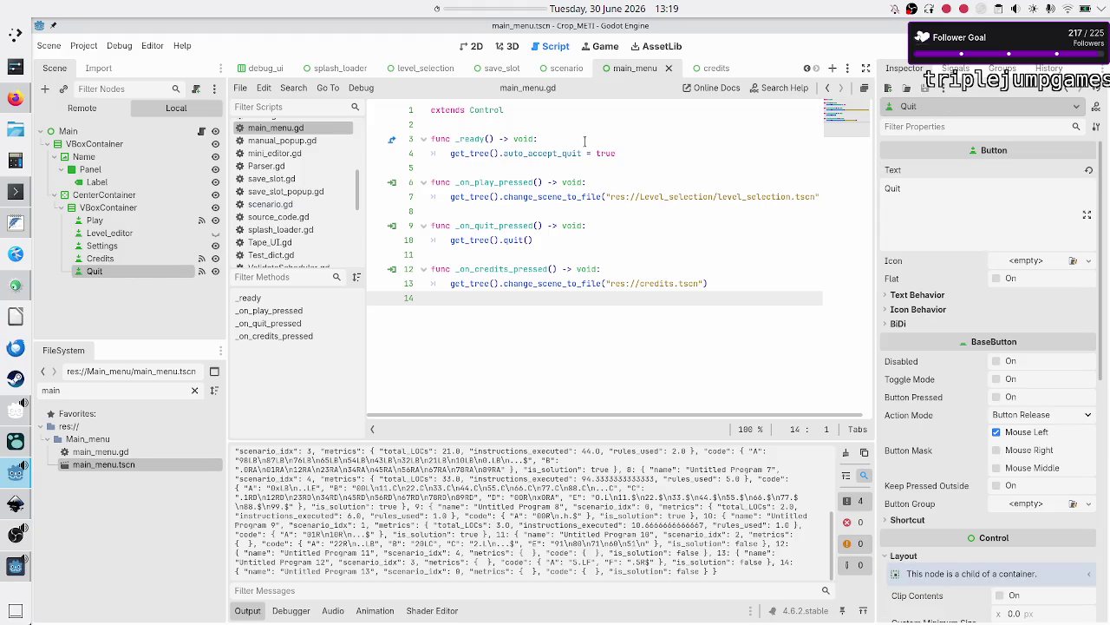
Set the credits scene's OK button text to 'OK' and view the scene in 2D.
left_click(698, 67)
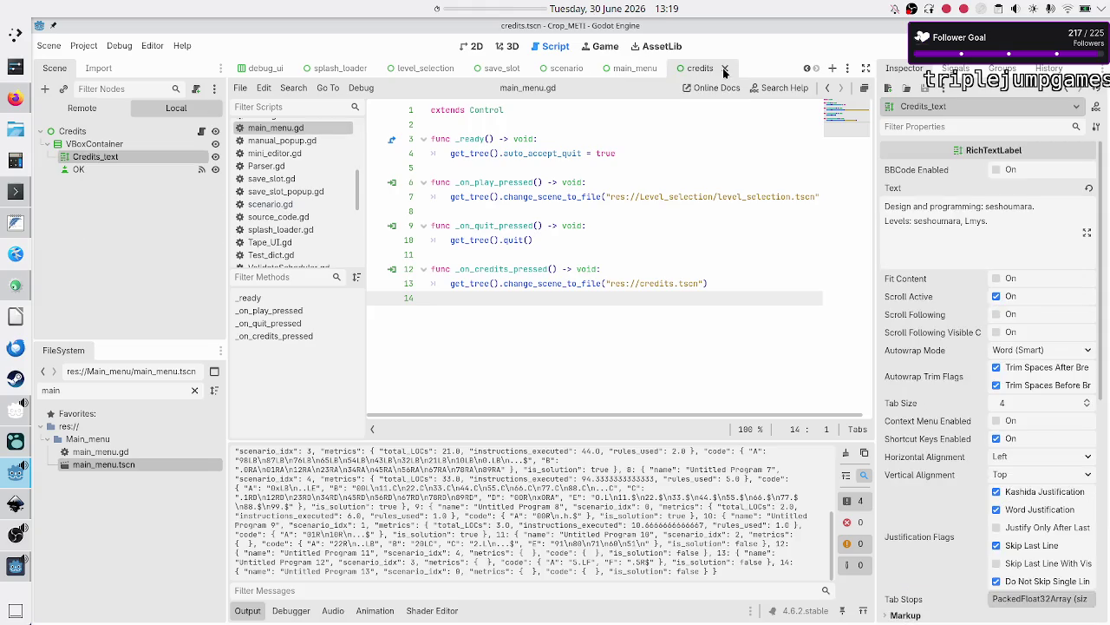
left_click(78, 169)
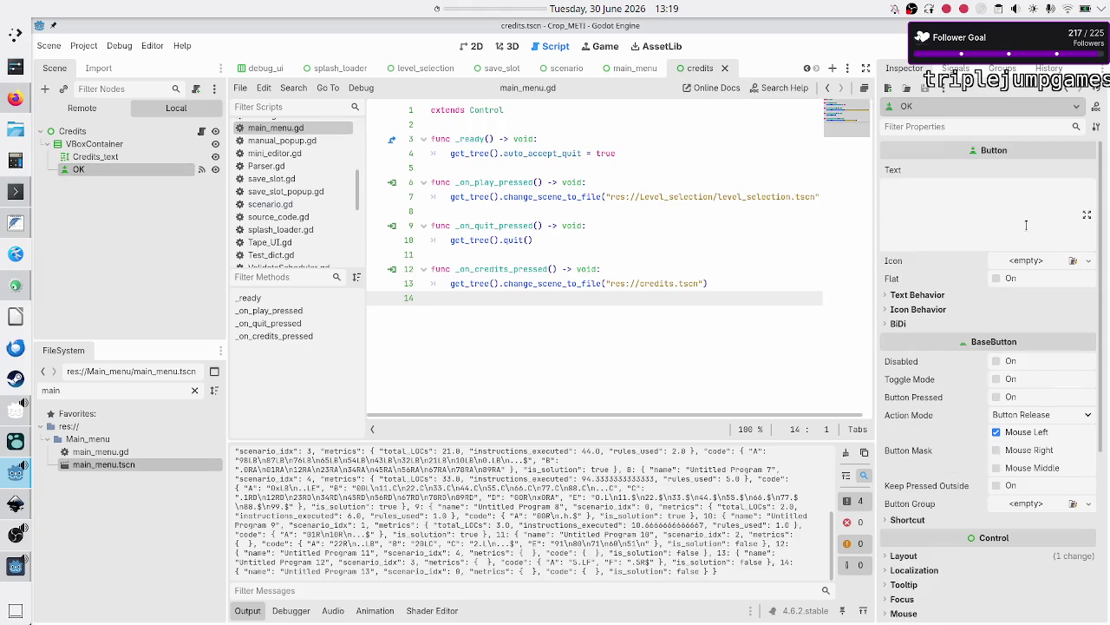
left_click(1019, 221)
type("OK")
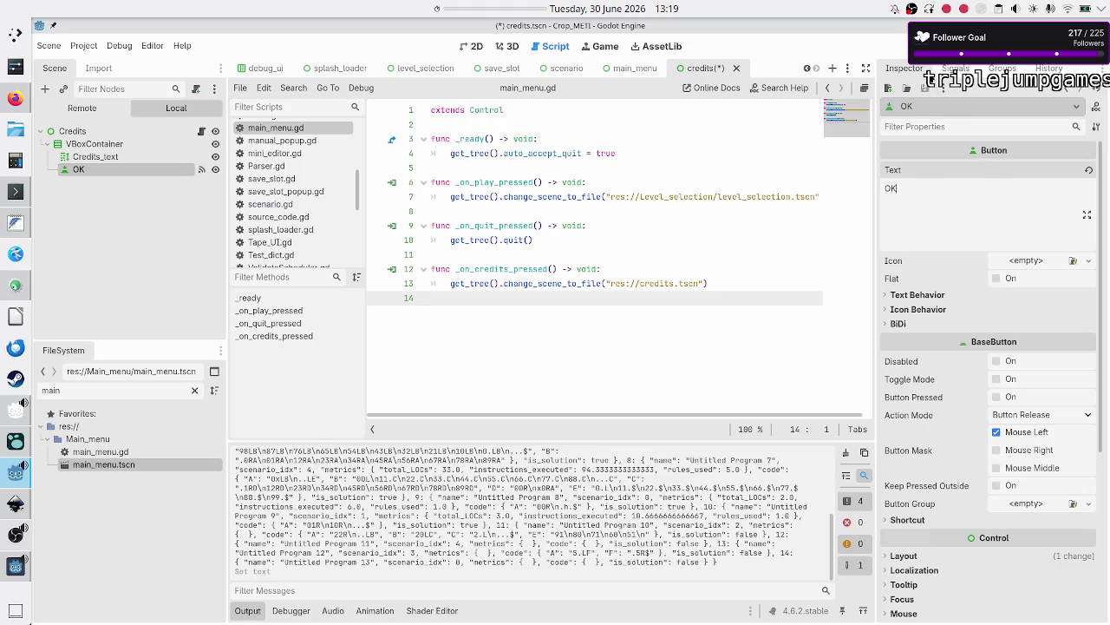
left_click(476, 49)
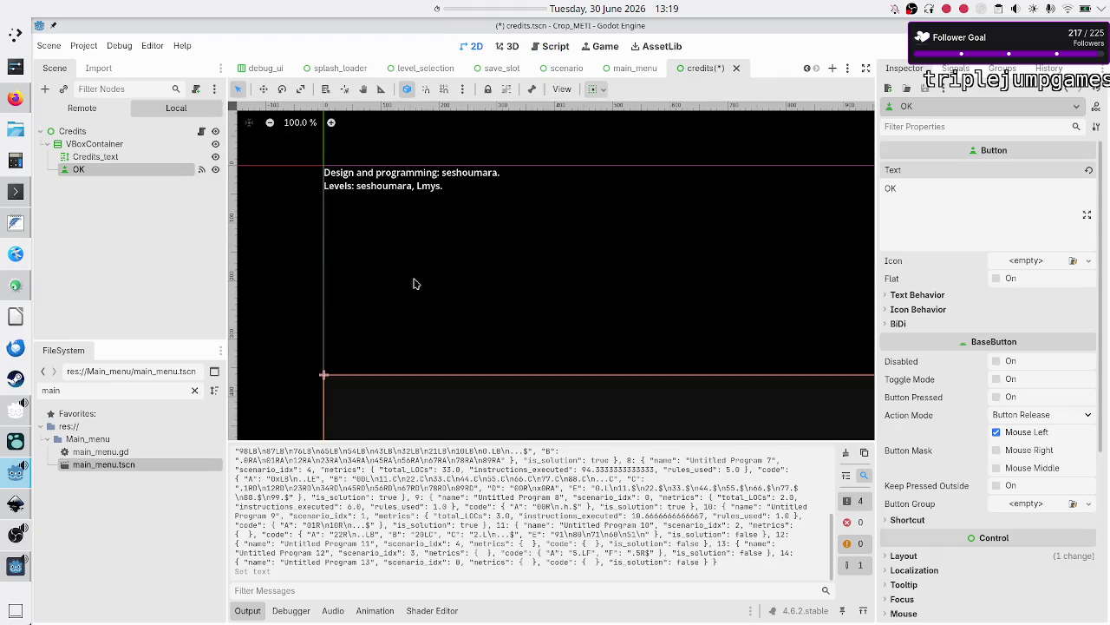
Give the Credits_text label a container stretch ratio of 15.
left_click(249, 610)
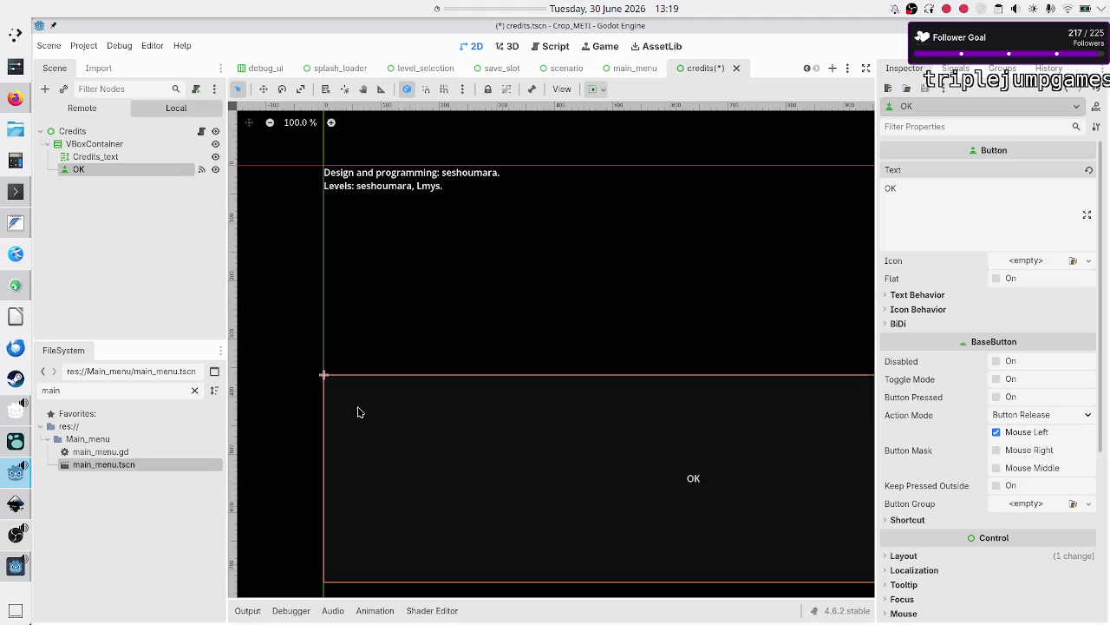
left_click(95, 157)
scroll(962, 460, "down", 5)
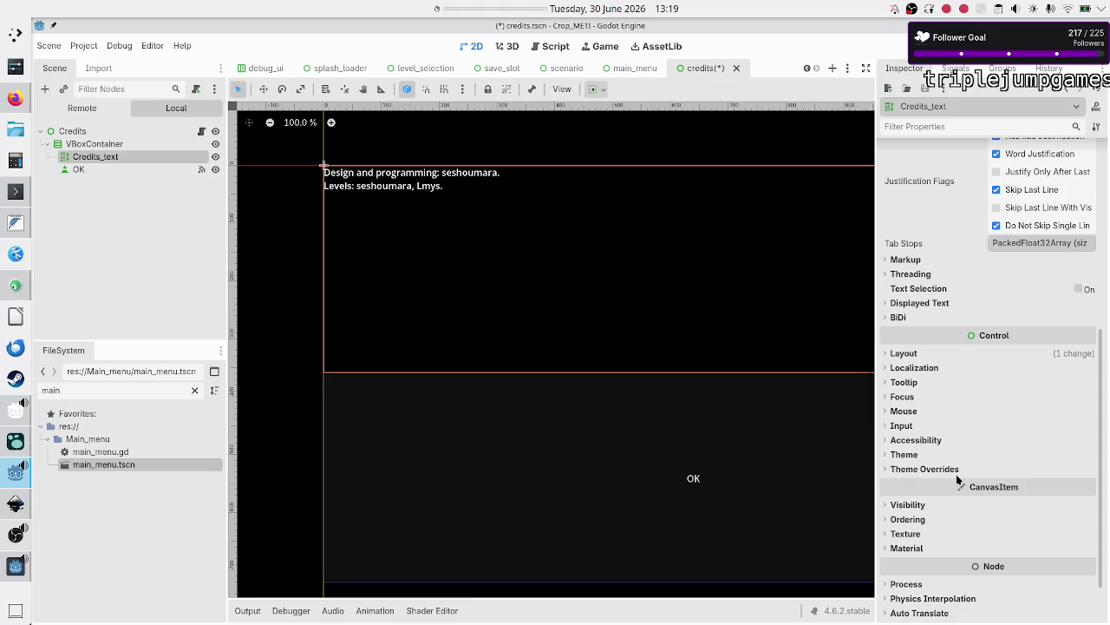
left_click(900, 354)
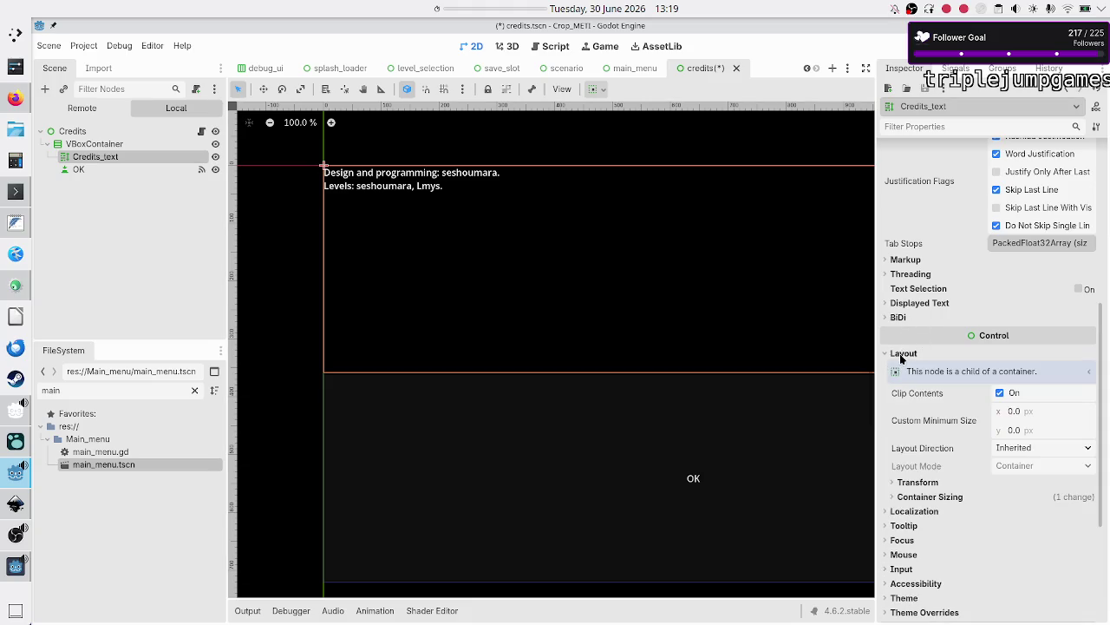
left_click(938, 494)
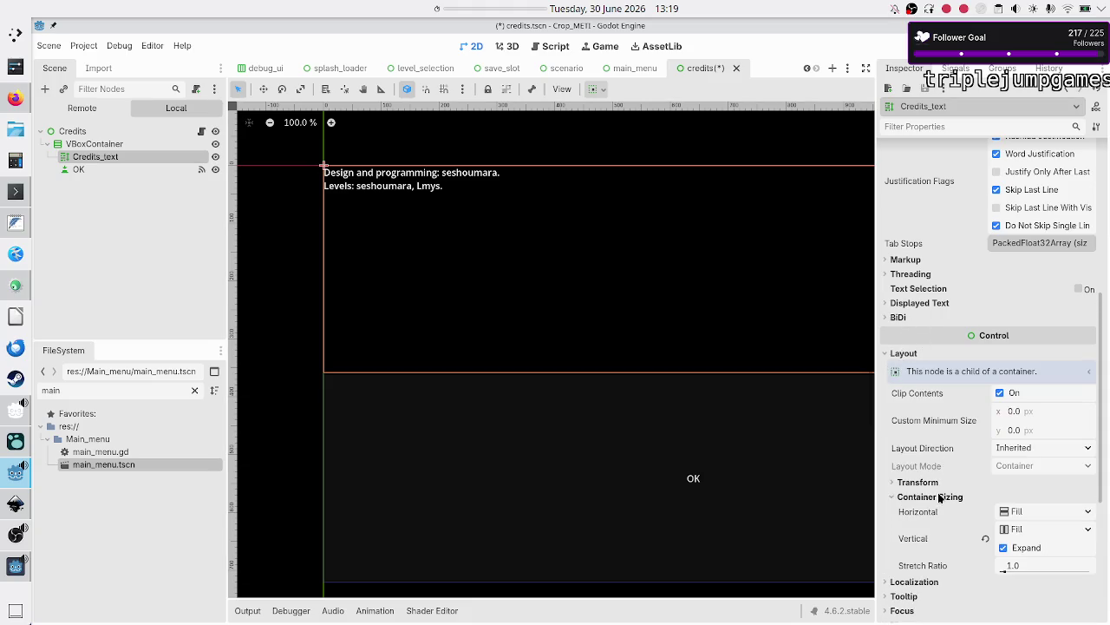
left_click(1017, 566)
type("20")
key("Return")
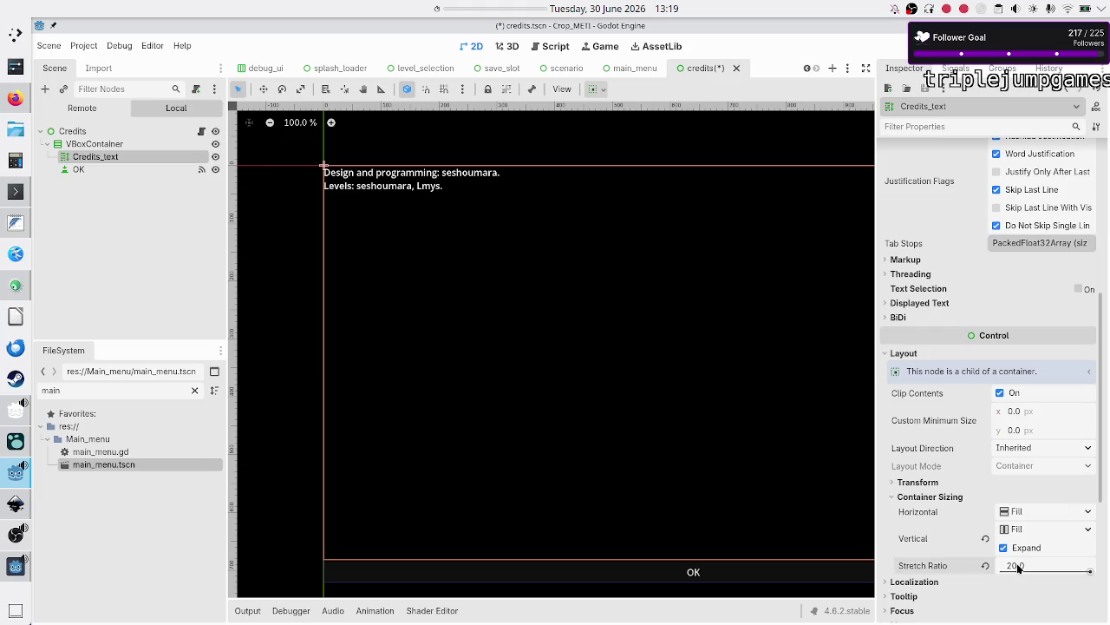
left_click(1019, 567)
type("5")
key("Return")
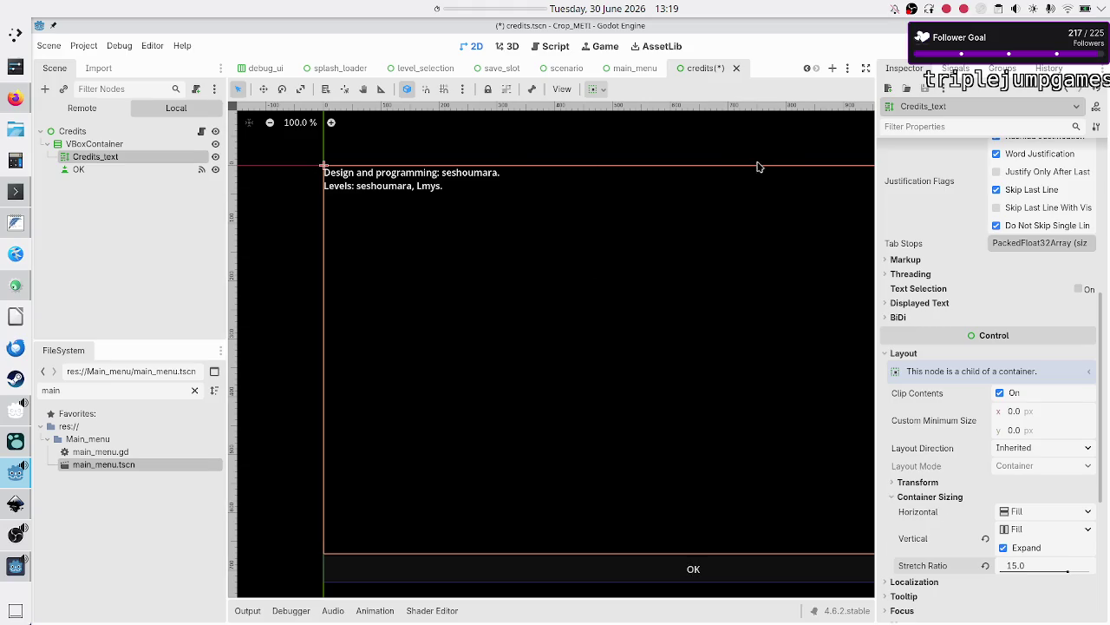
Set Credits_text vertical and horizontal alignment both to Center.
scroll(909, 232, "up", 5)
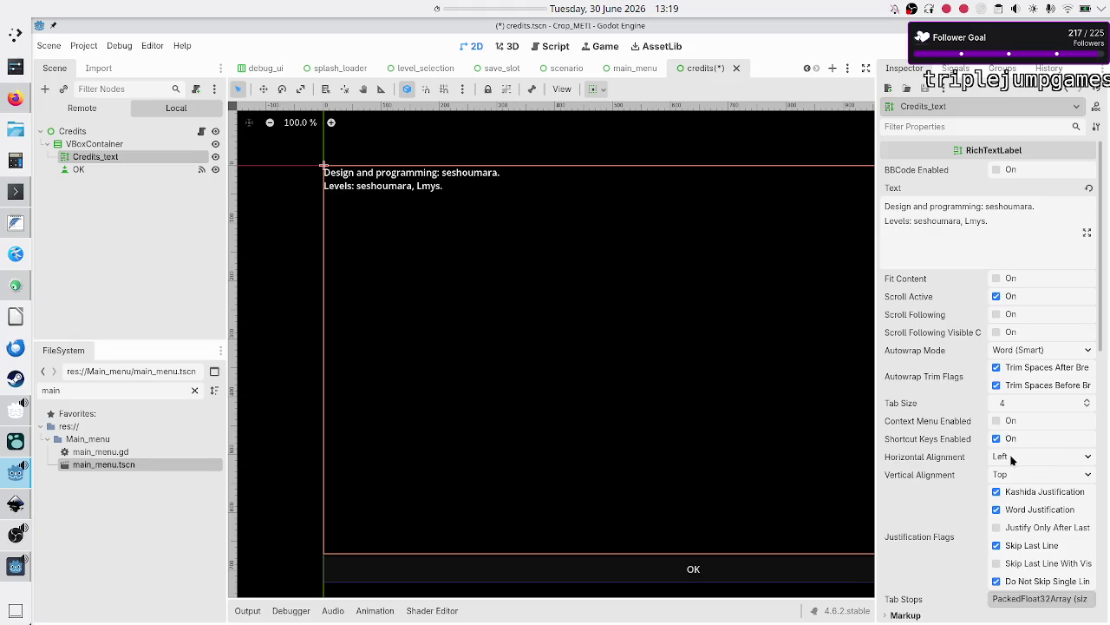
left_click(1014, 468)
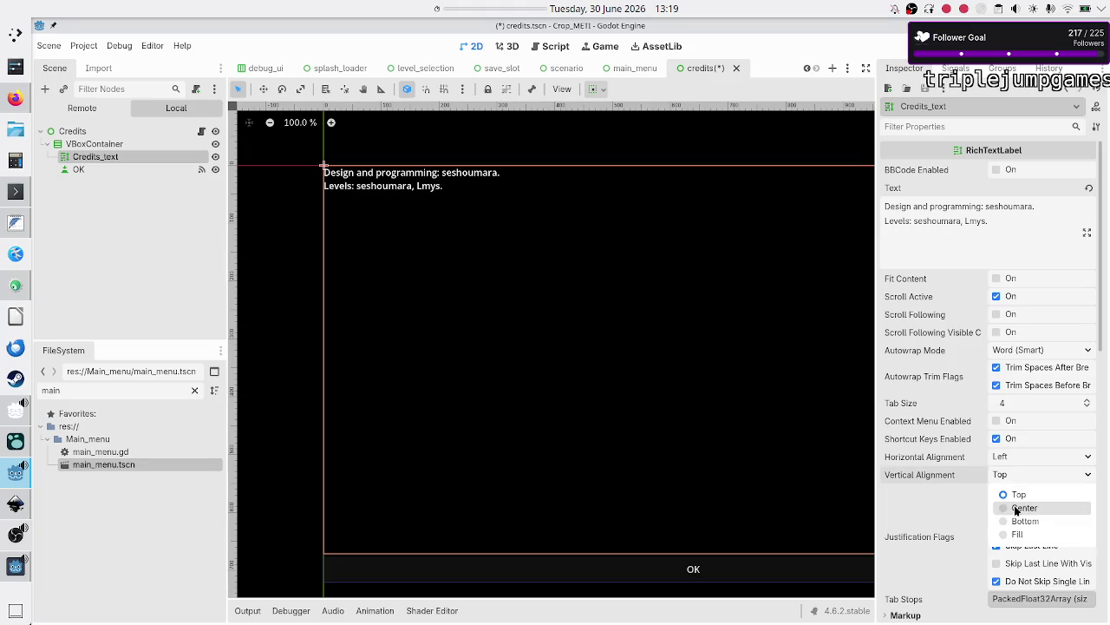
left_click(1016, 509)
left_click(1021, 459)
left_click(1022, 492)
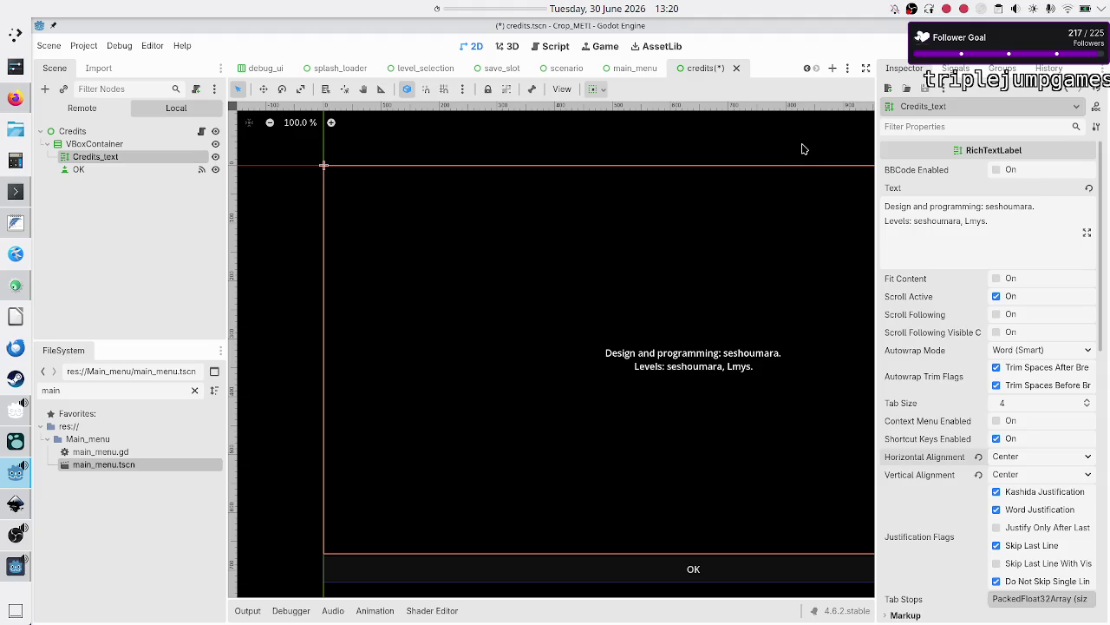
Run the game, switch between Credits and the main menu via OK, then close it.
key("F6")
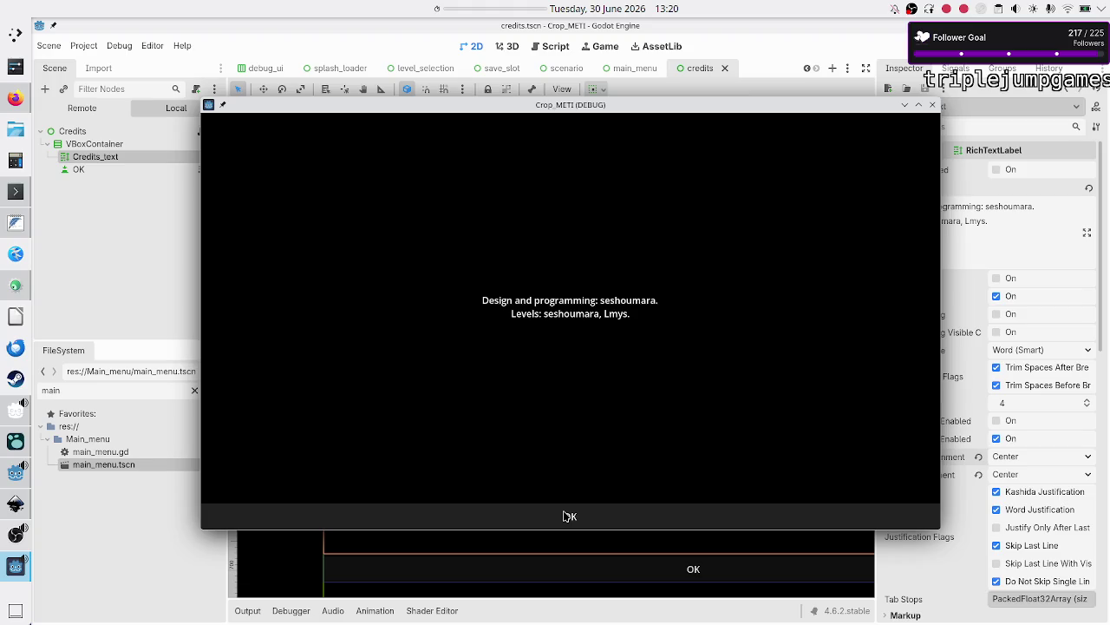
left_click(570, 517)
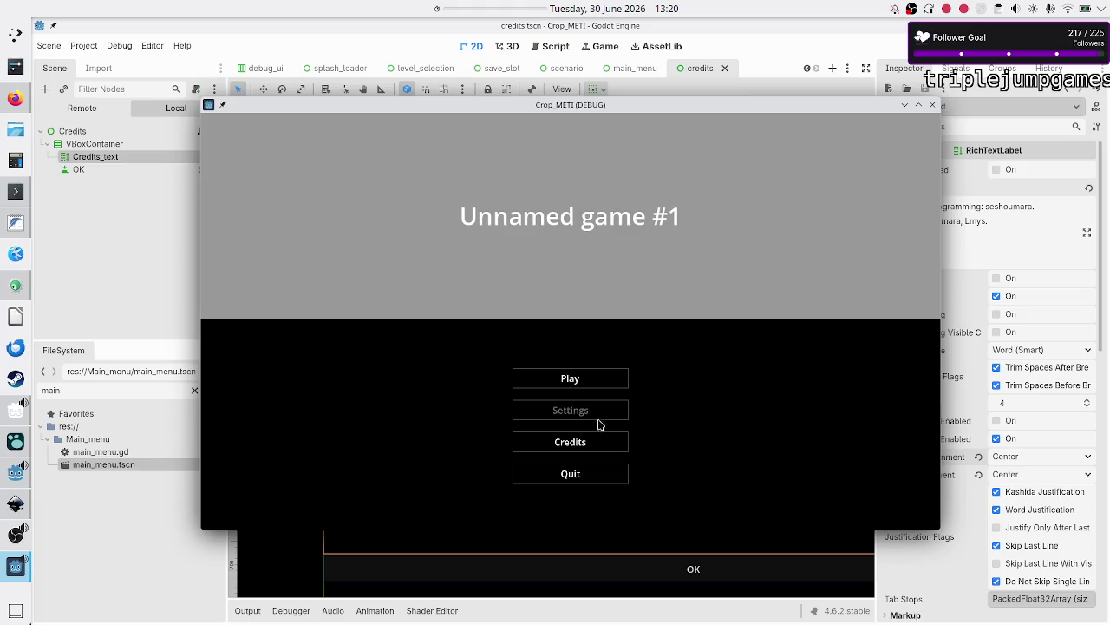
left_click(568, 442)
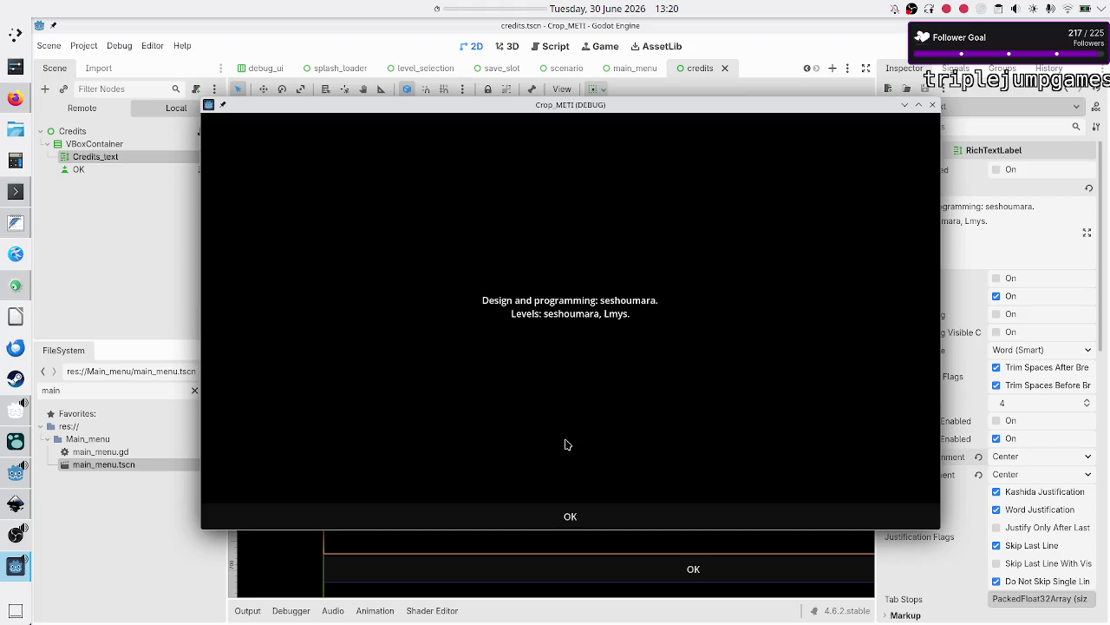
left_click(572, 515)
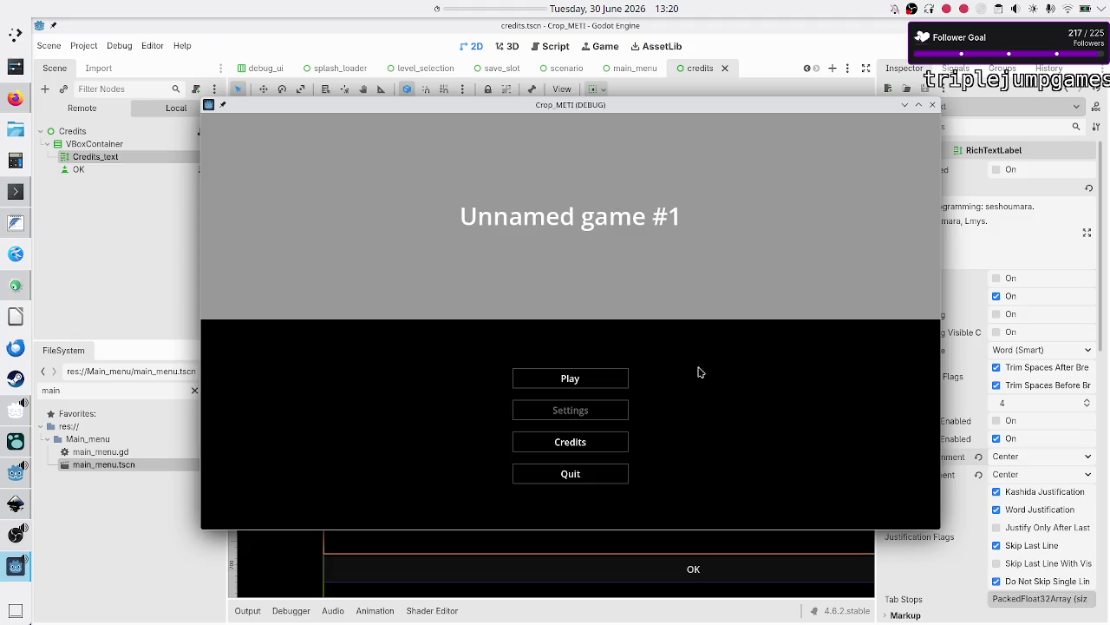
left_click(567, 442)
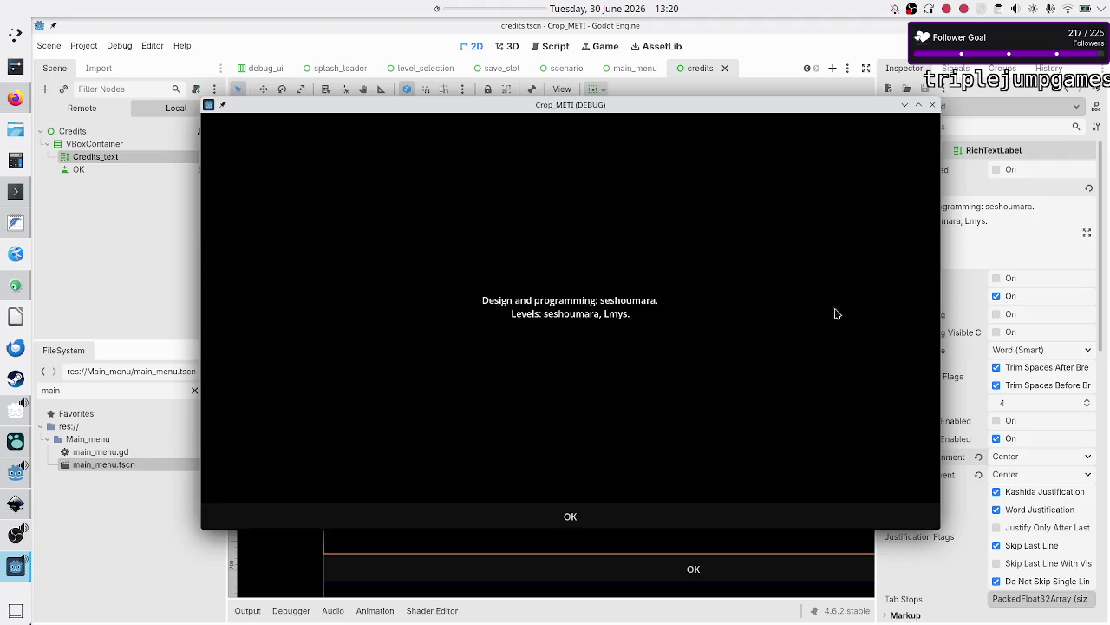
left_click(932, 104)
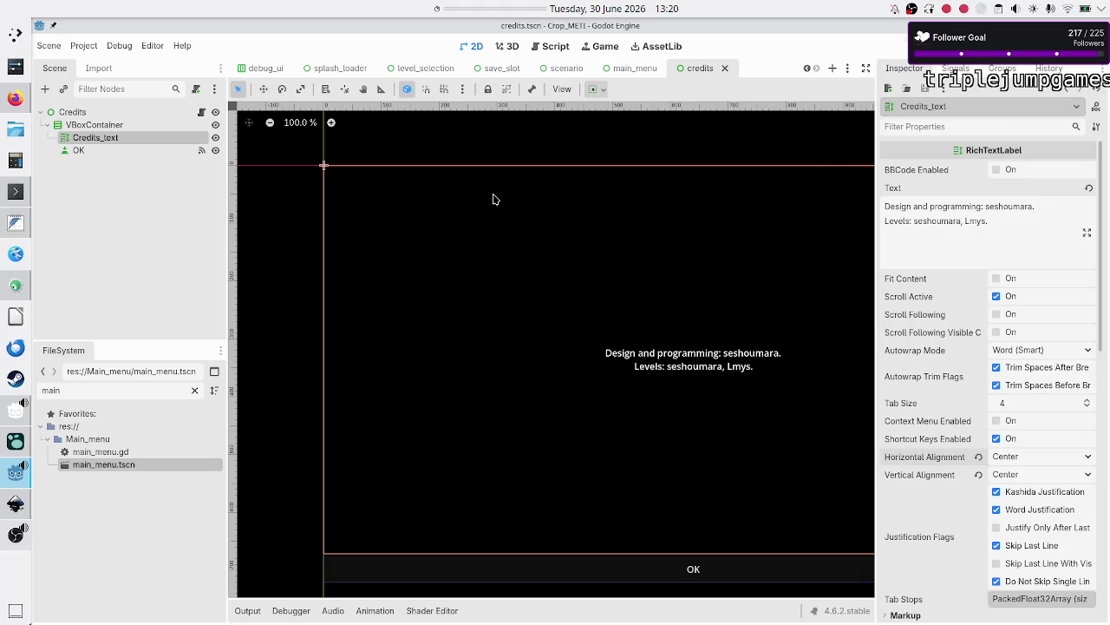
Mark the Logseq task 'Add a very, very simple credits' as DONE.
key("alt+Tab")
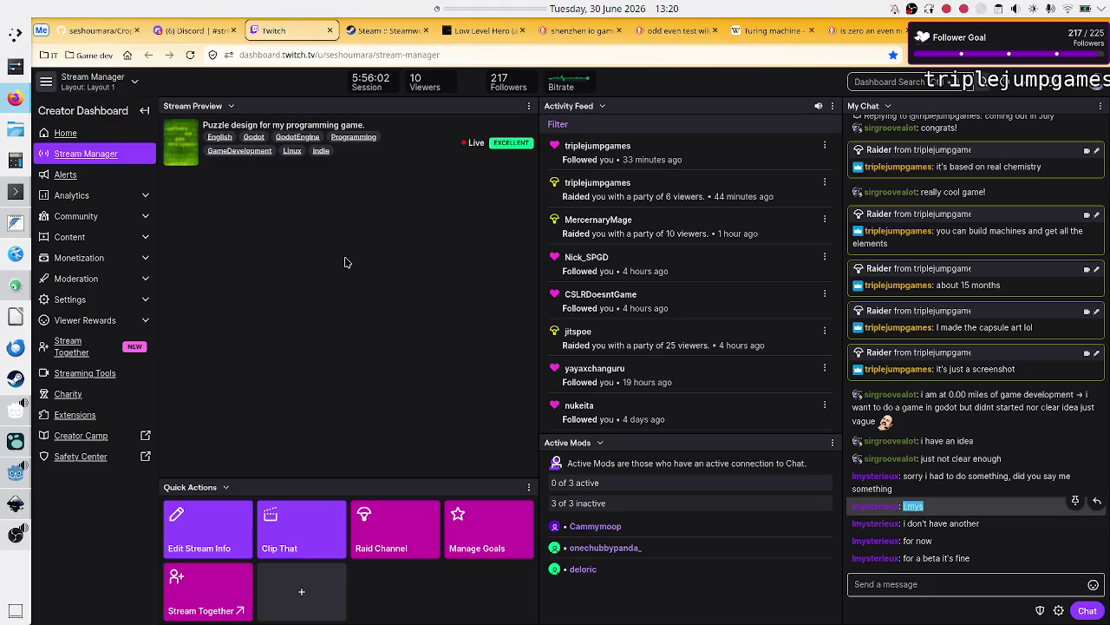
left_click(16, 223)
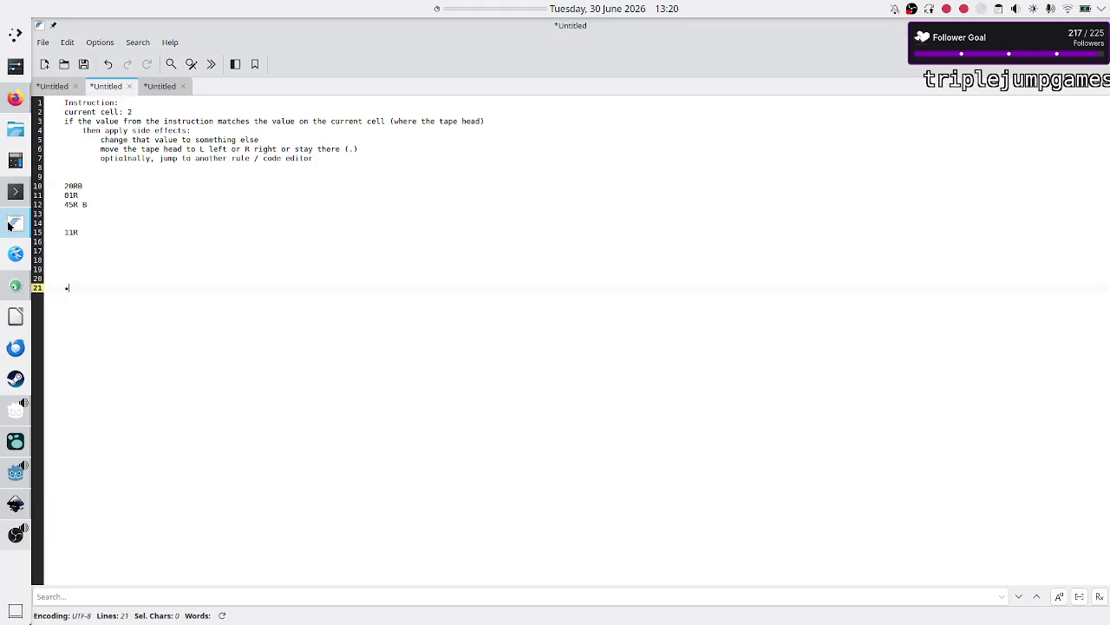
left_click(16, 441)
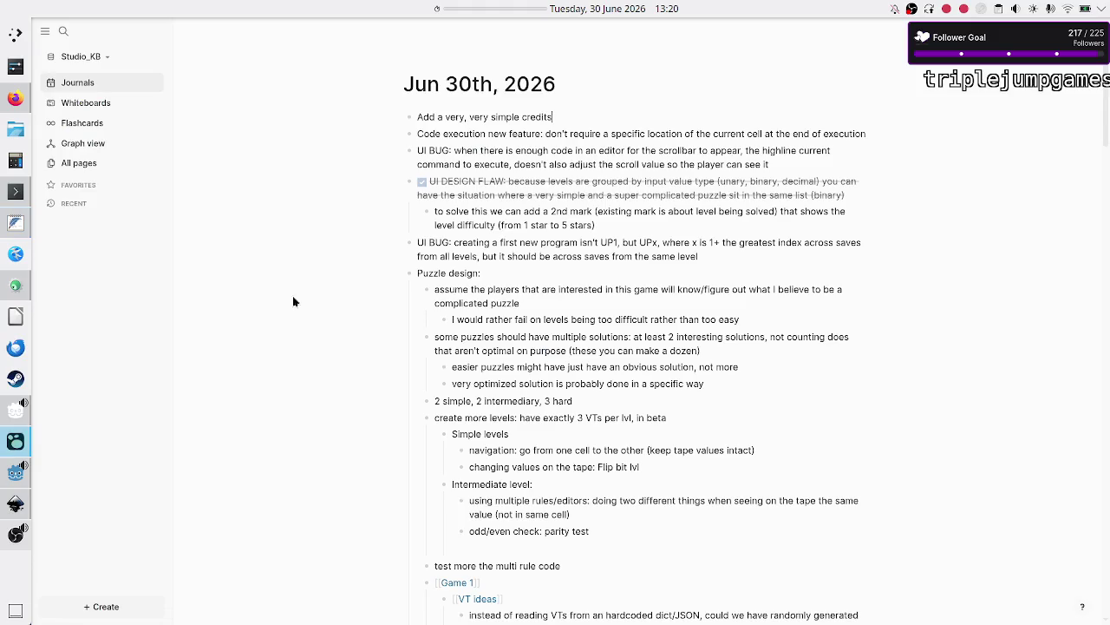
left_click(565, 116)
key("ctrl+shift+Left")
key("ctrl+shift+Left")
key("ctrl+shift+Left")
key("Left")
type("DONE")
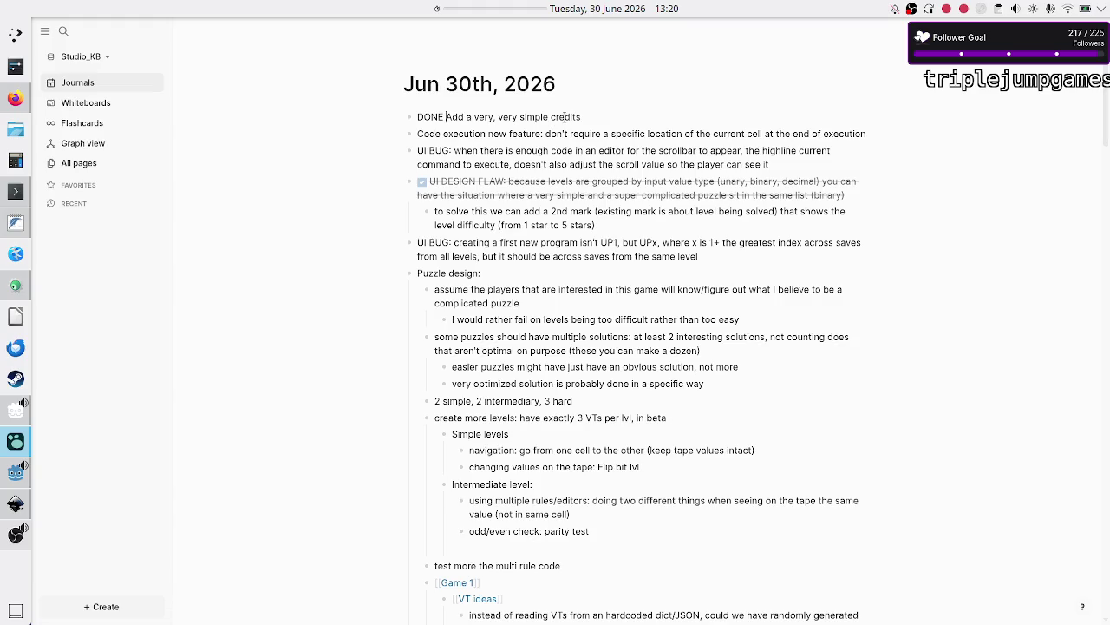
key("Escape")
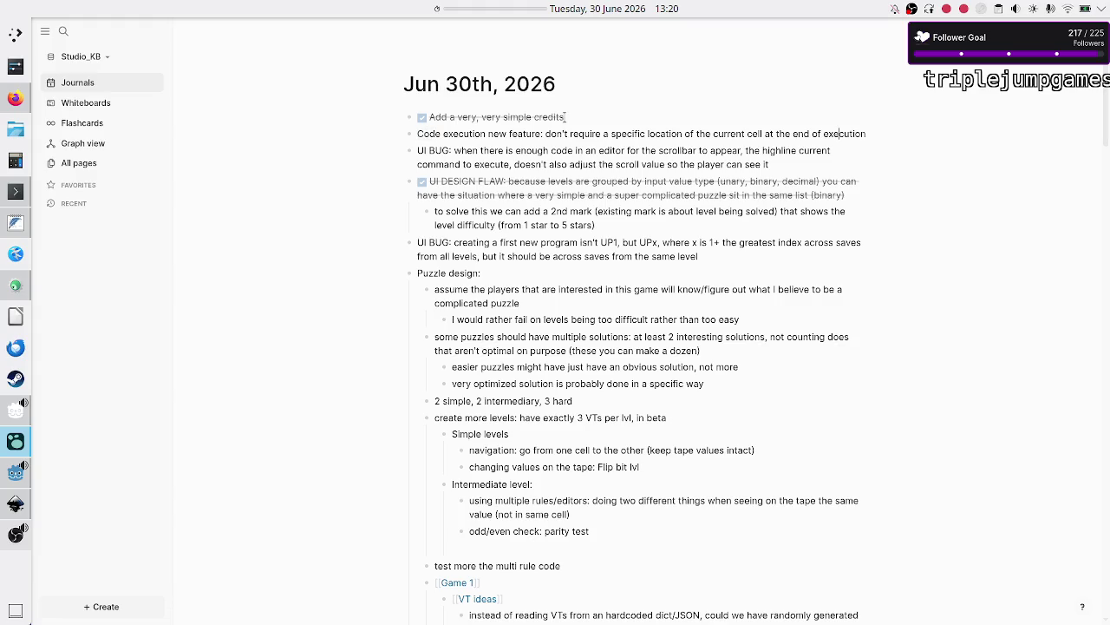
Read through the journal's new-program naming bug note, then return to the text editor.
key("Down")
key("Down")
key("Down")
key("Right")
key("Right")
key("Right")
key("Down")
key("Down")
key("Down")
left_click(717, 243)
key("alt+Tab")
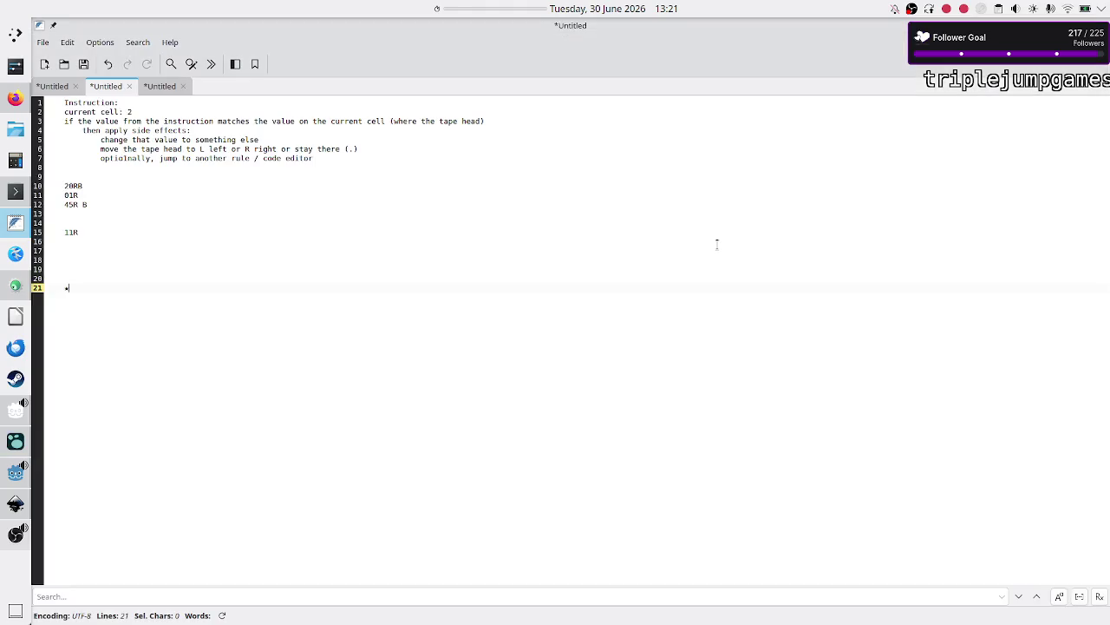
Filter FileSystem for 'level_sel', open level_selection.gd, and jump to _on_new_program_pressed.
left_click(14, 475)
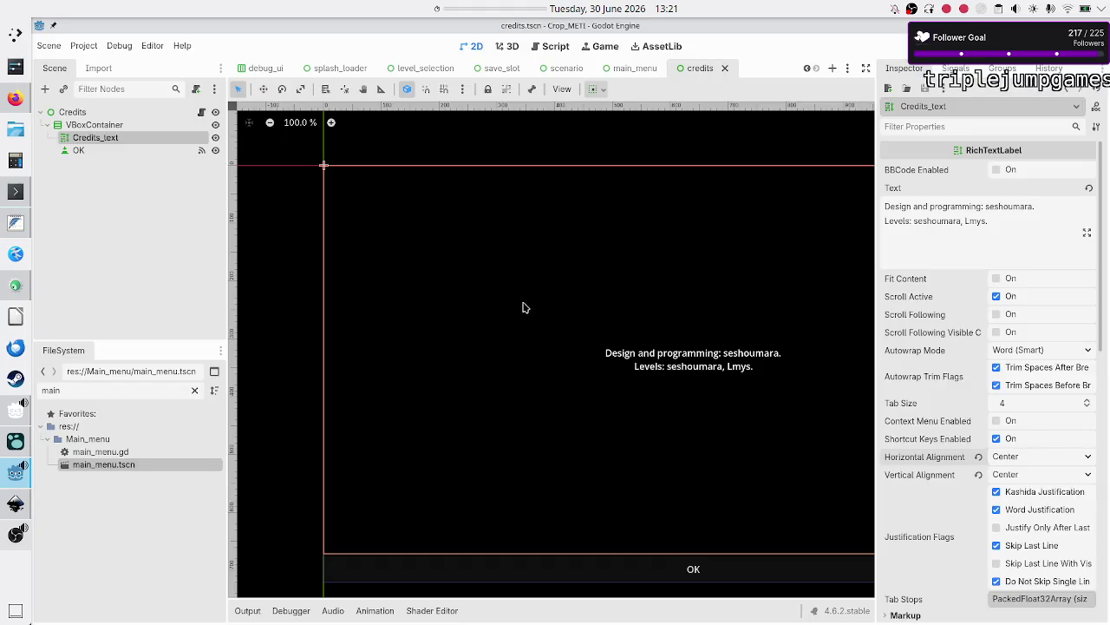
double_click(128, 396)
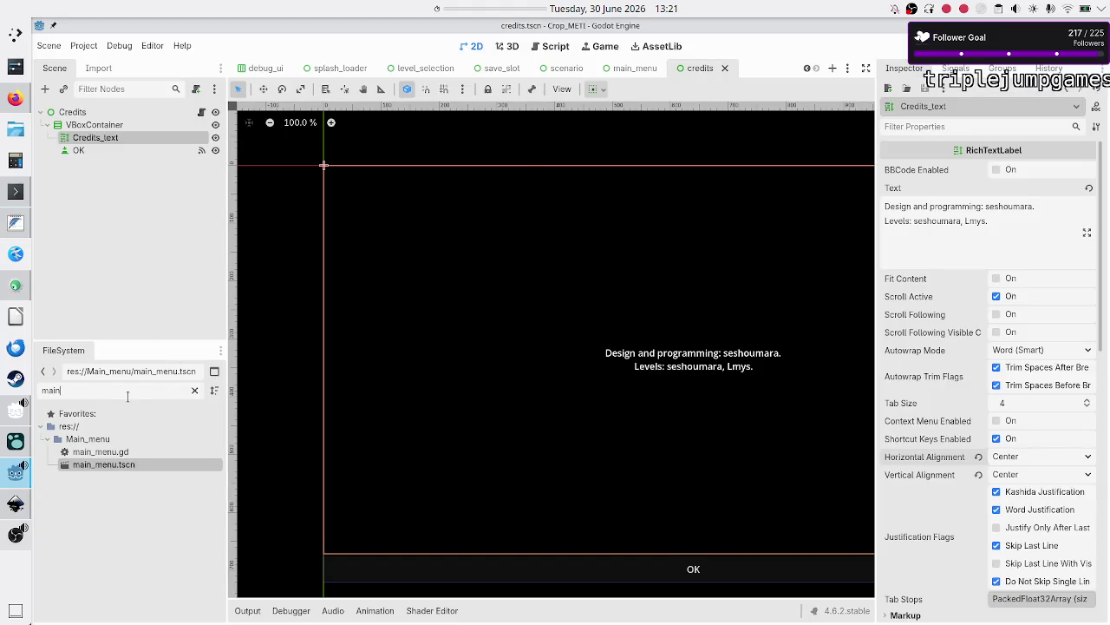
type("level_sel")
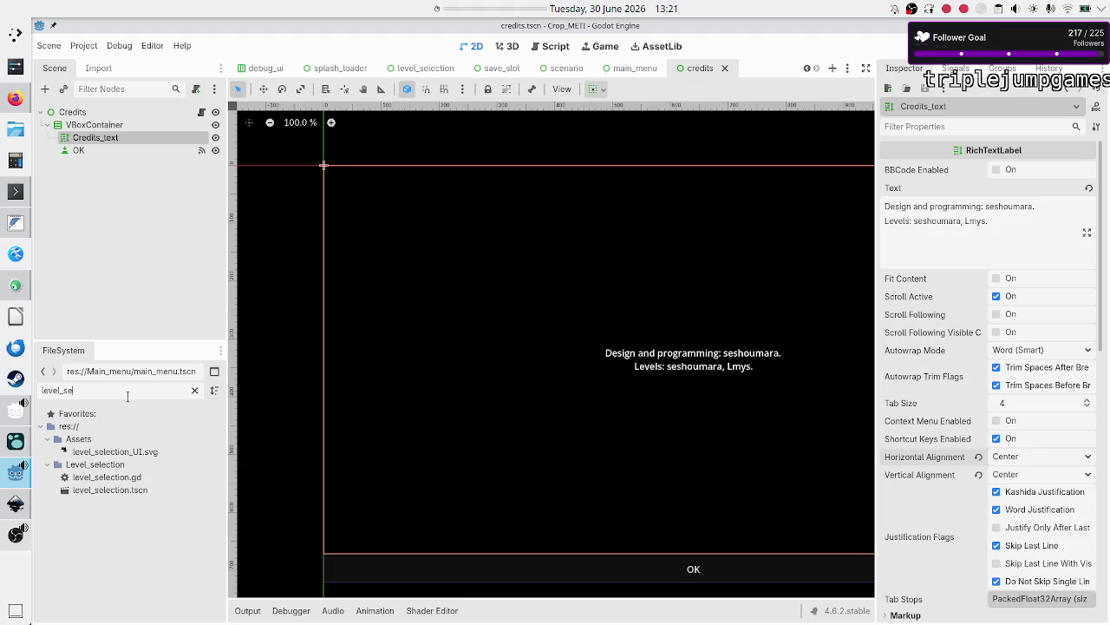
double_click(81, 477)
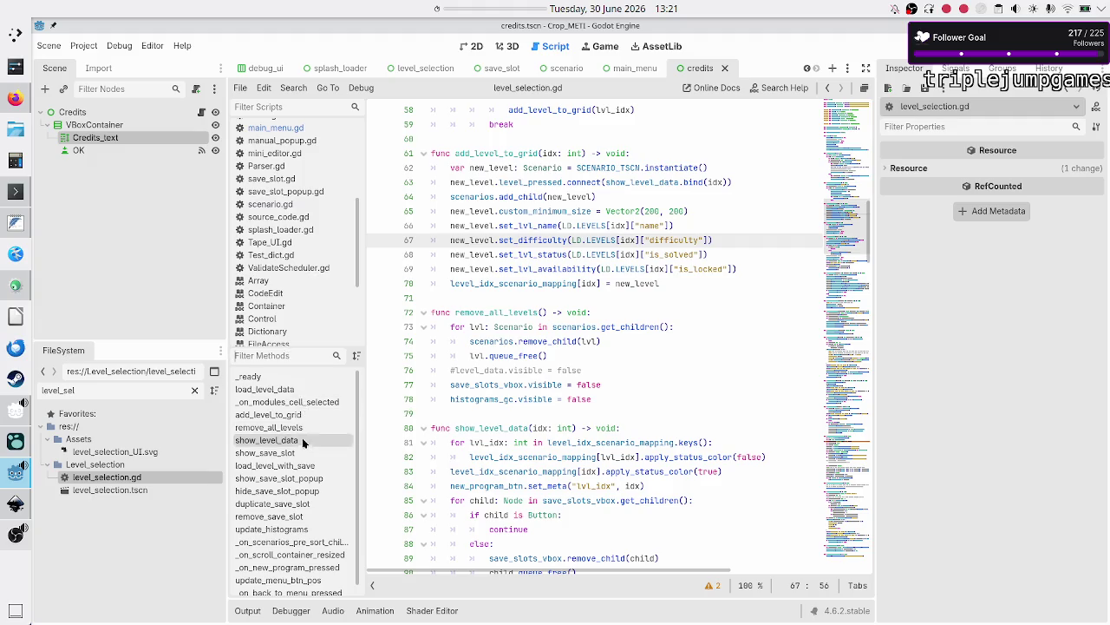
scroll(302, 445, "down", 1)
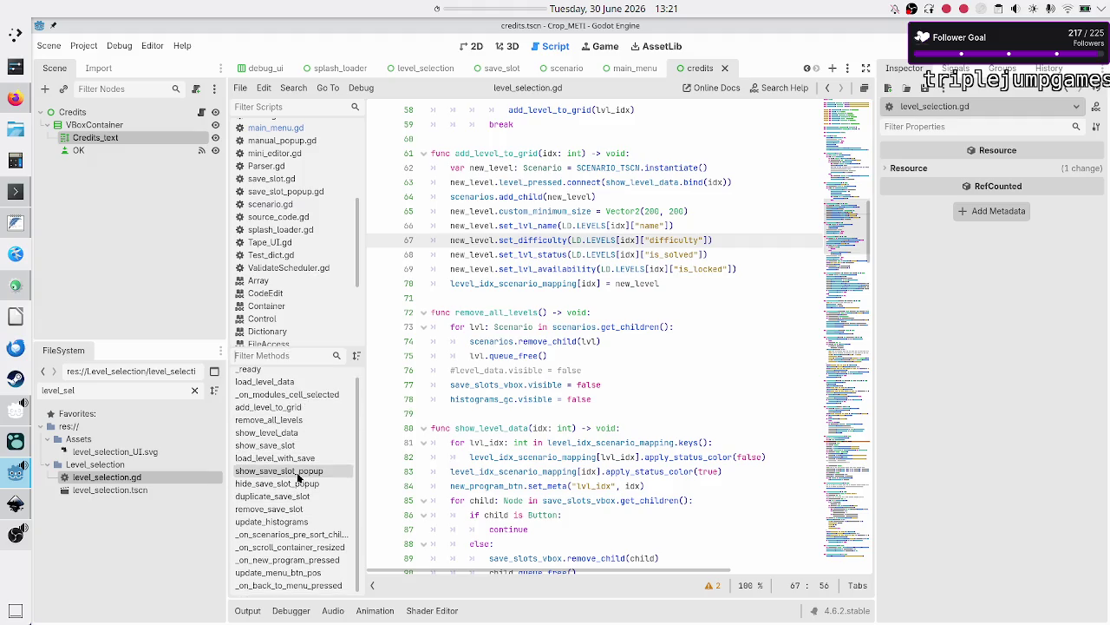
left_click(289, 561)
scroll(529, 406, "down", 4)
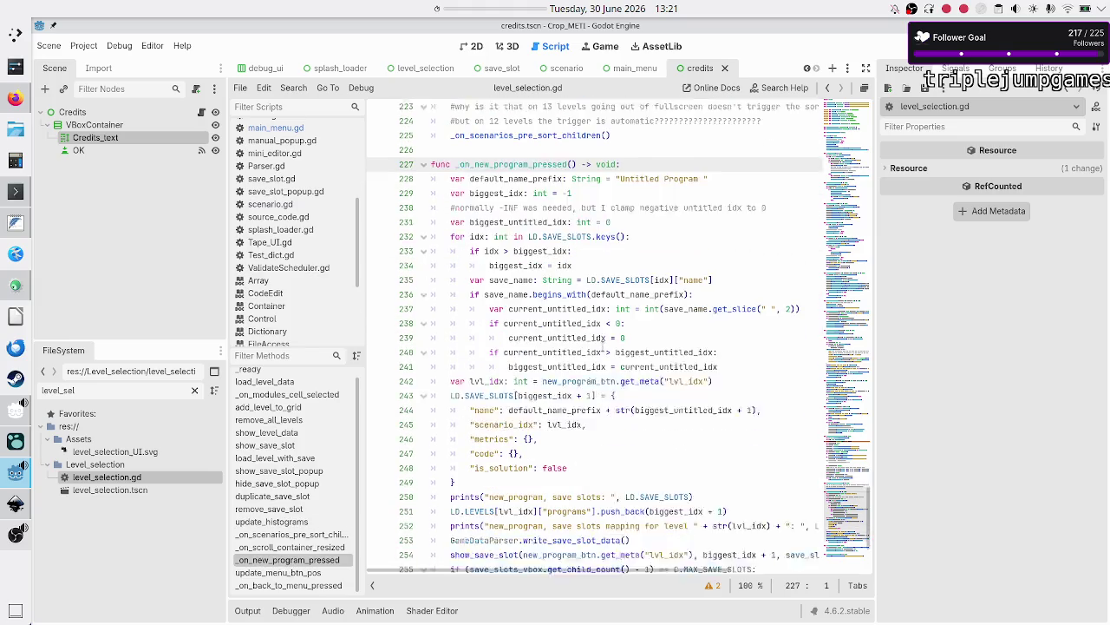
Review the biggest_untitled_idx declaration and the save-slot loop in _on_new_program_pressed.
left_click(738, 168)
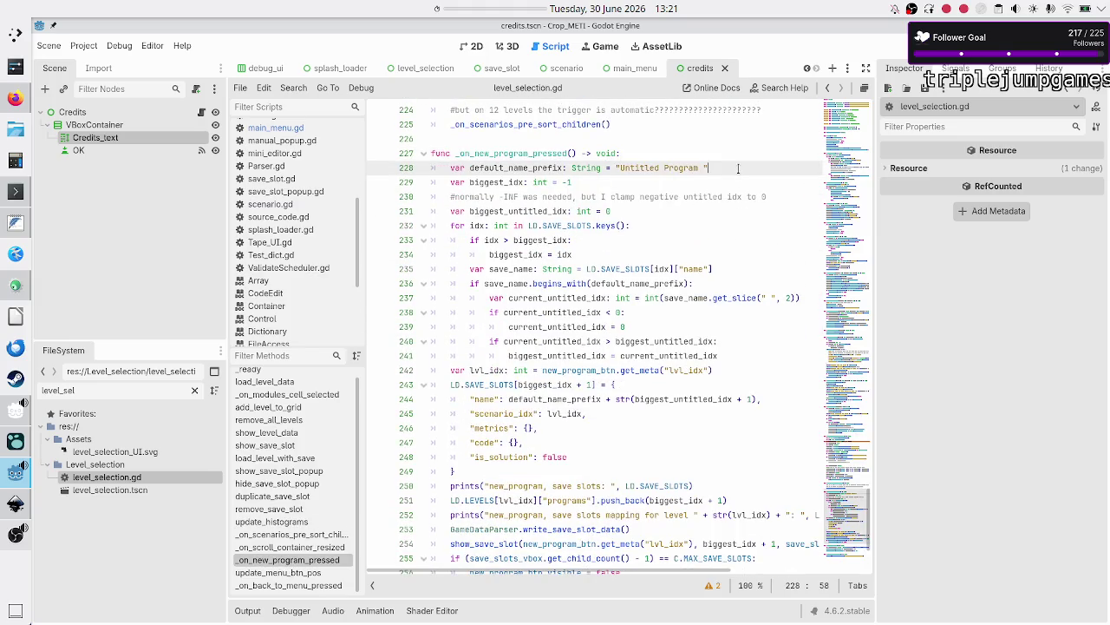
key("Down")
key("Down")
key("Down")
key("Home")
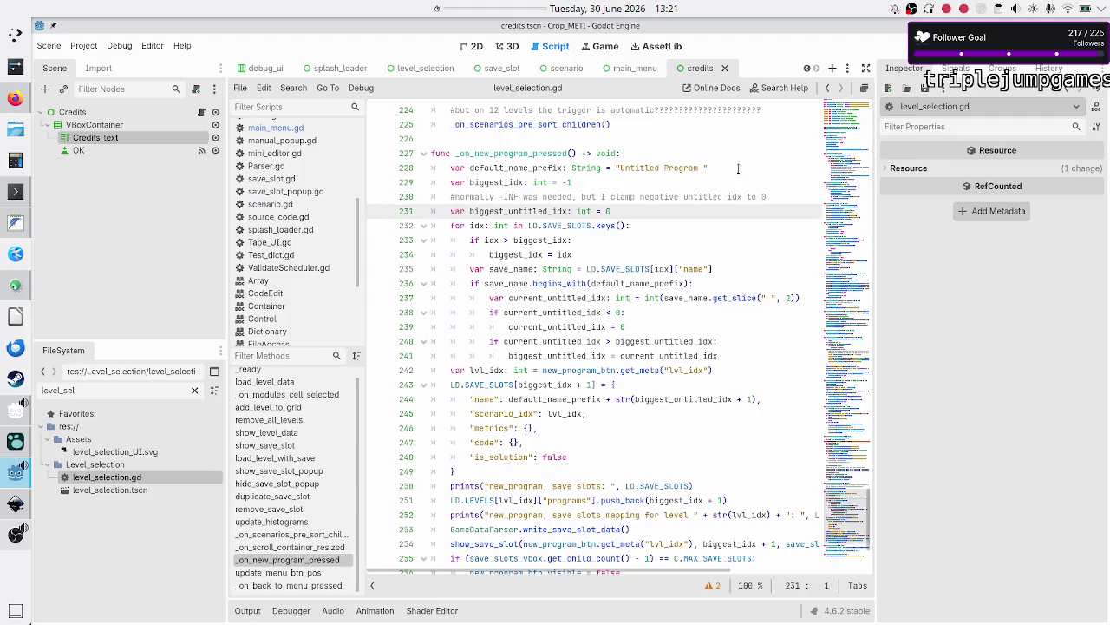
key("Down")
key("shift+End")
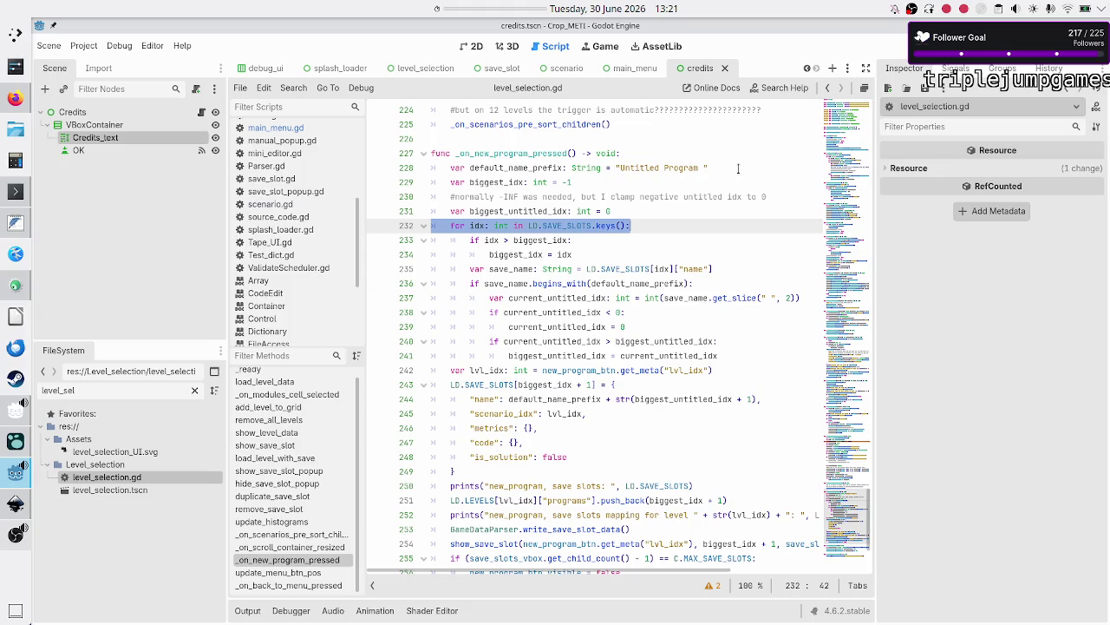
key("Down")
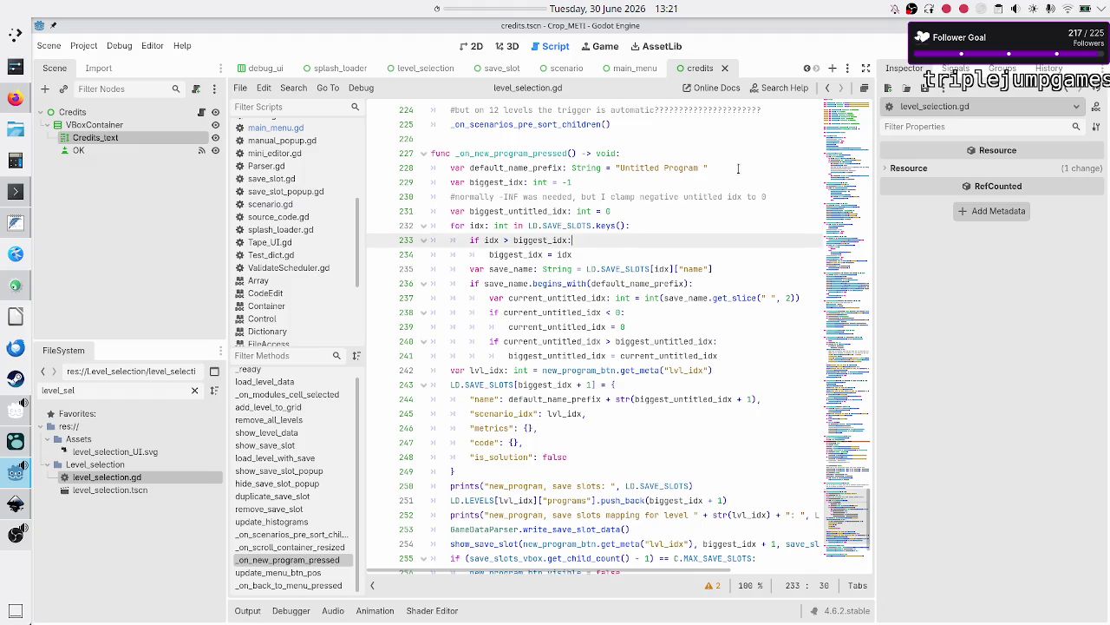
key("Up")
key("Up")
key("Right")
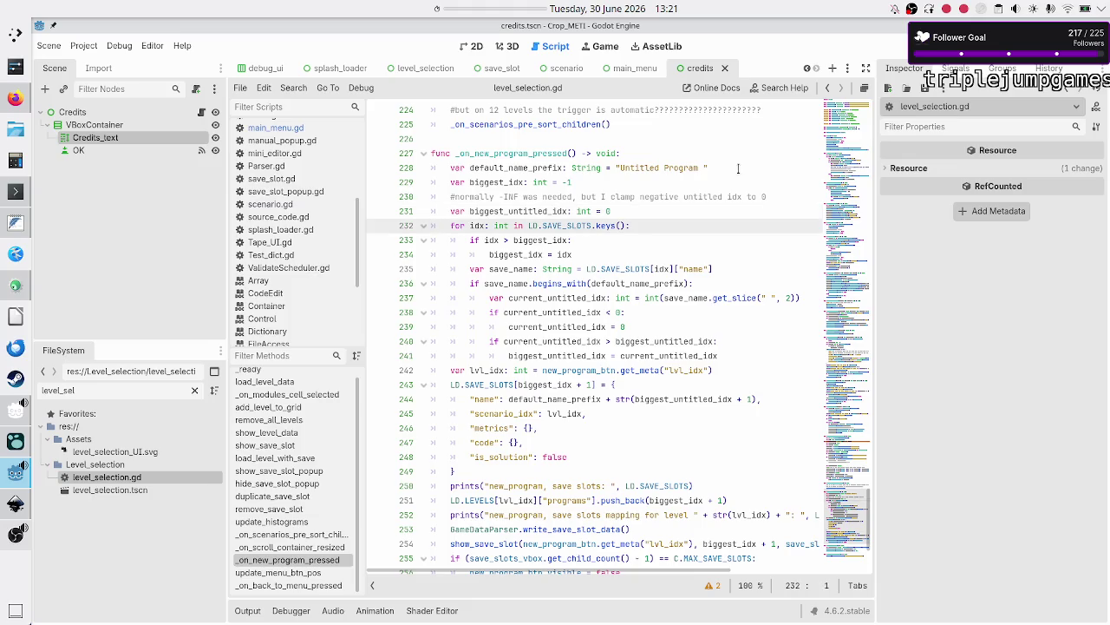
key("Down")
key("Down")
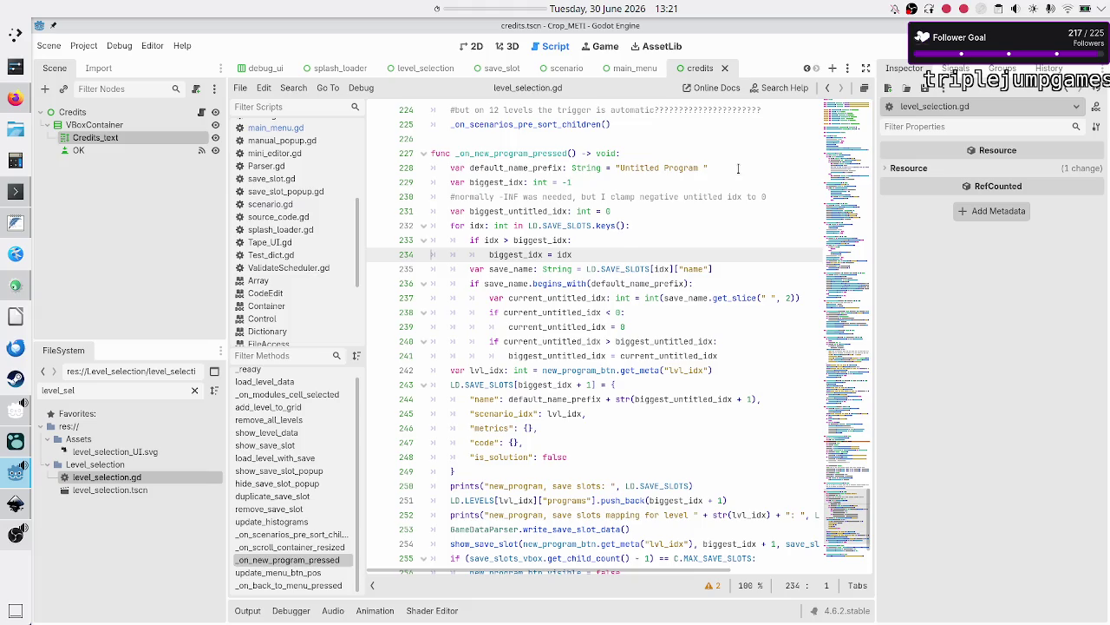
key("Up")
key("shift+Down")
key("shift+End")
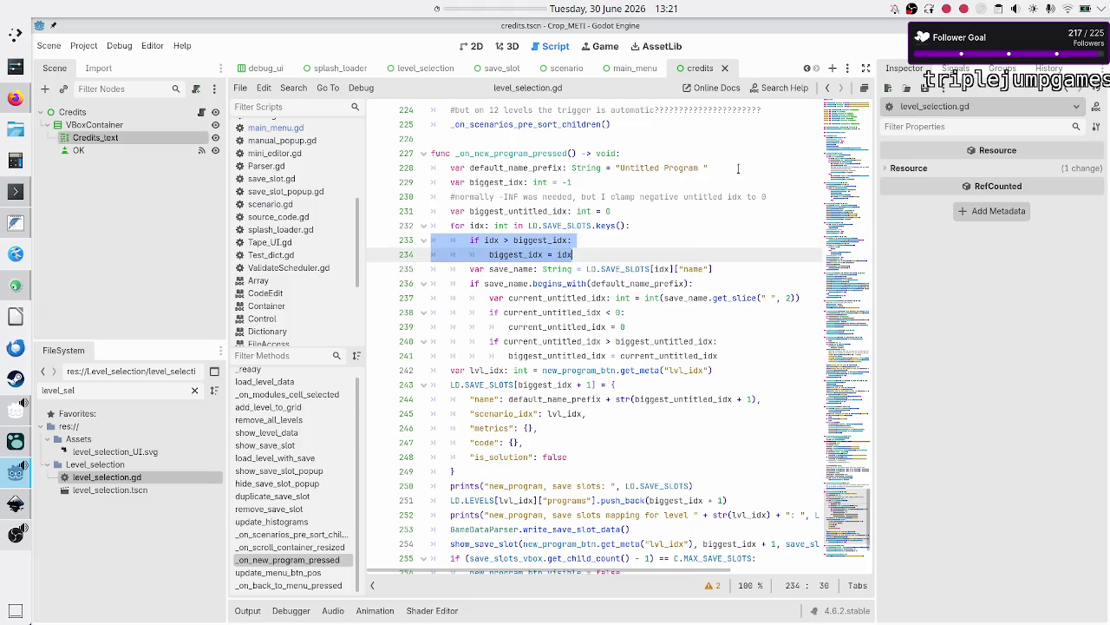
key("Up")
key("Up")
key("Down")
key("Up")
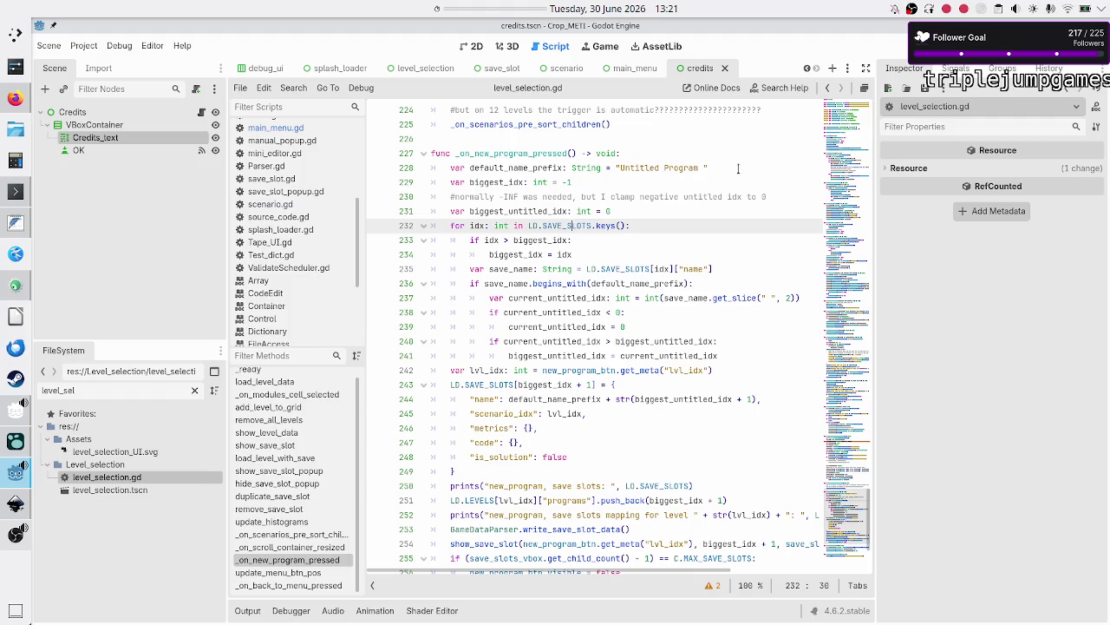
key("shift+Right")
key("shift+Right")
key("Home")
key("Down")
key("Down")
key("Down")
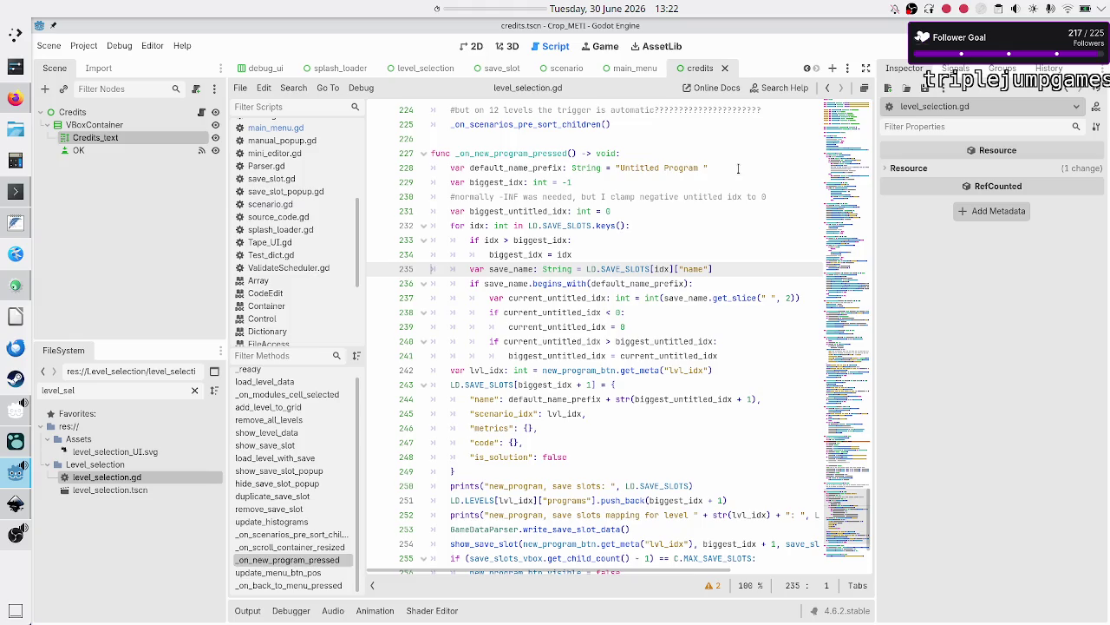
Step through the prefix check, index parsing and clamp lines to the untitled-name check's end.
key("Down")
key("shift+Down")
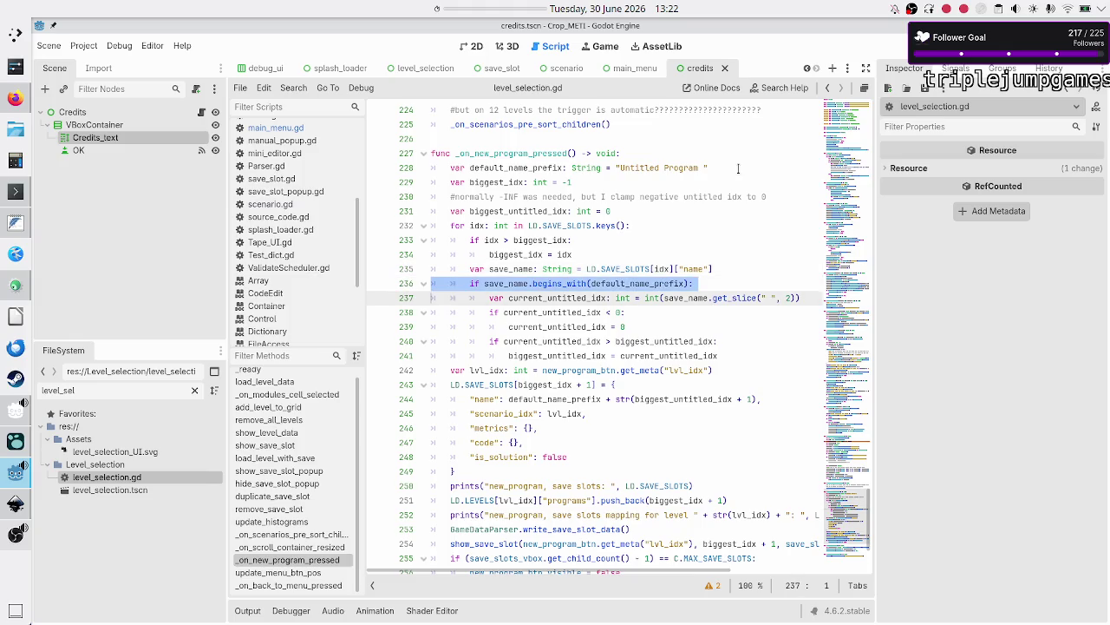
key("Right")
key("Right")
key("Right")
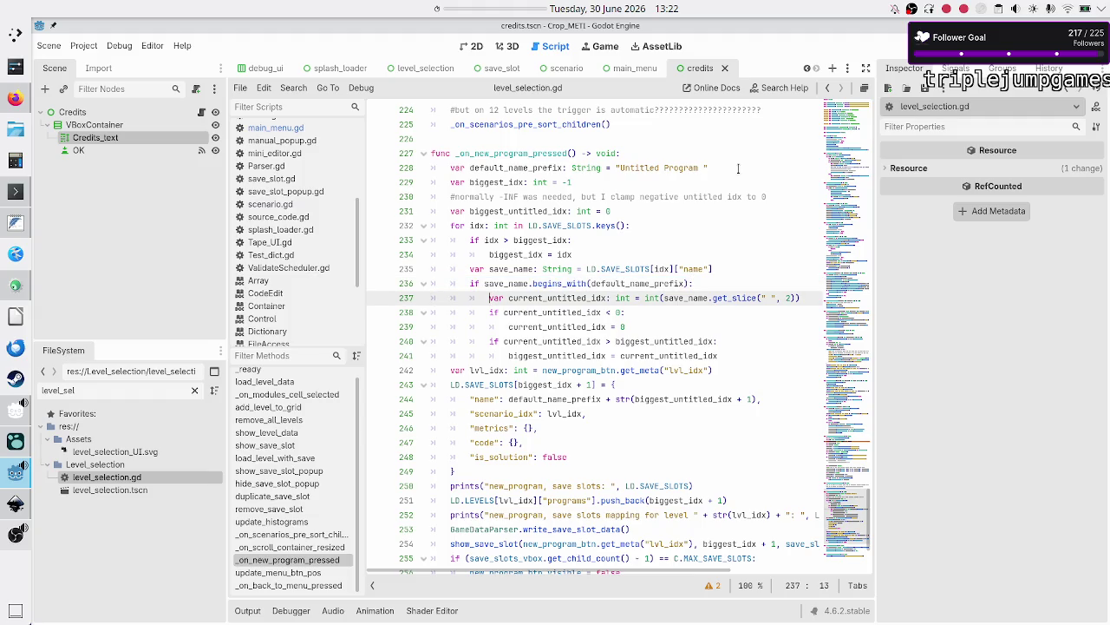
key("shift+Right")
key("shift+Right")
key("shift+Right")
key("Down")
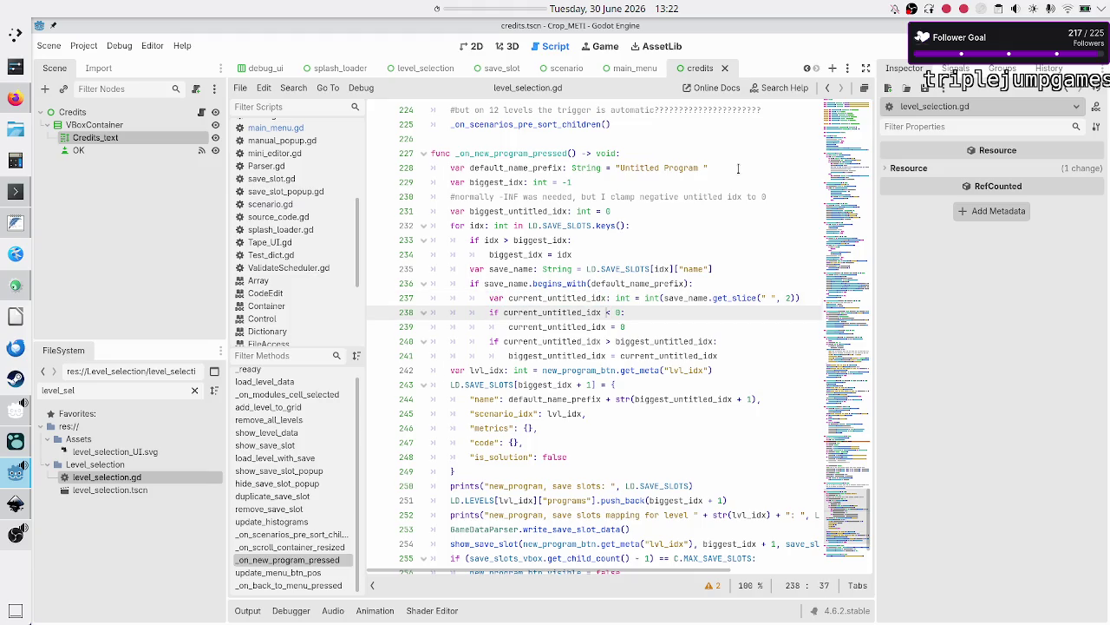
key("shift+Right")
key("shift+Right")
key("shift+Right")
key("Left")
key("Down")
key("Down")
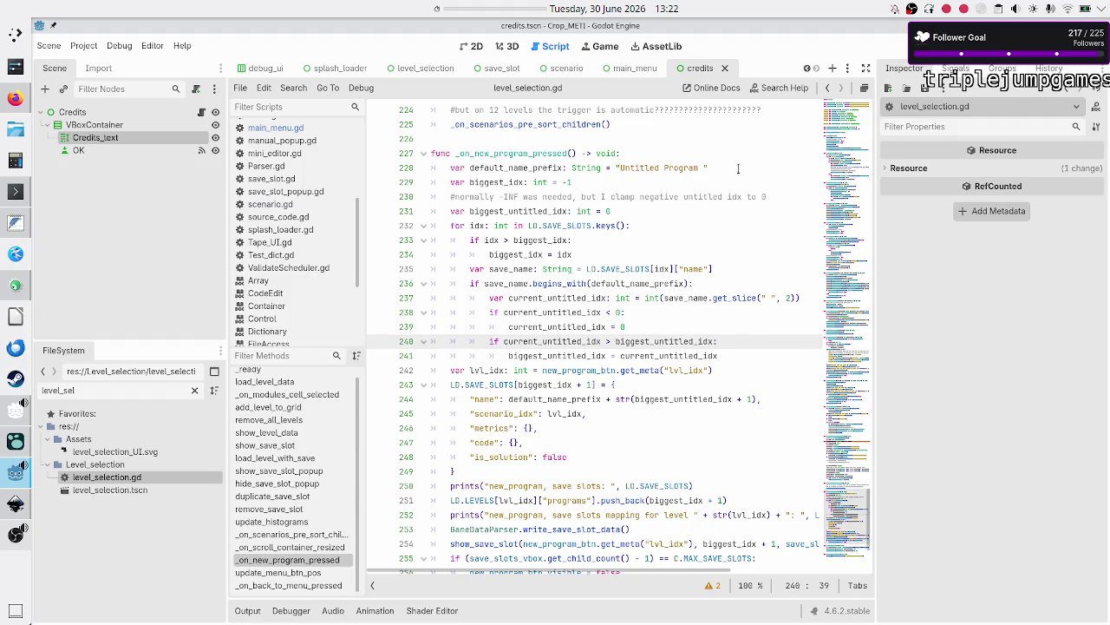
key("shift+Right")
key("shift+Right")
key("shift+Right")
key("Down")
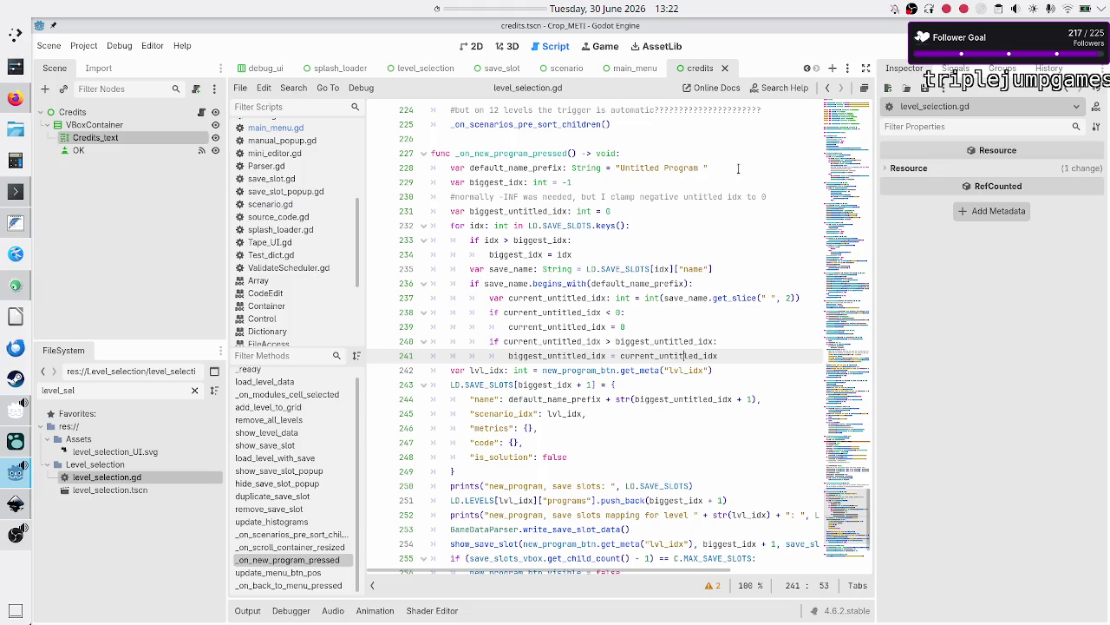
key("Down")
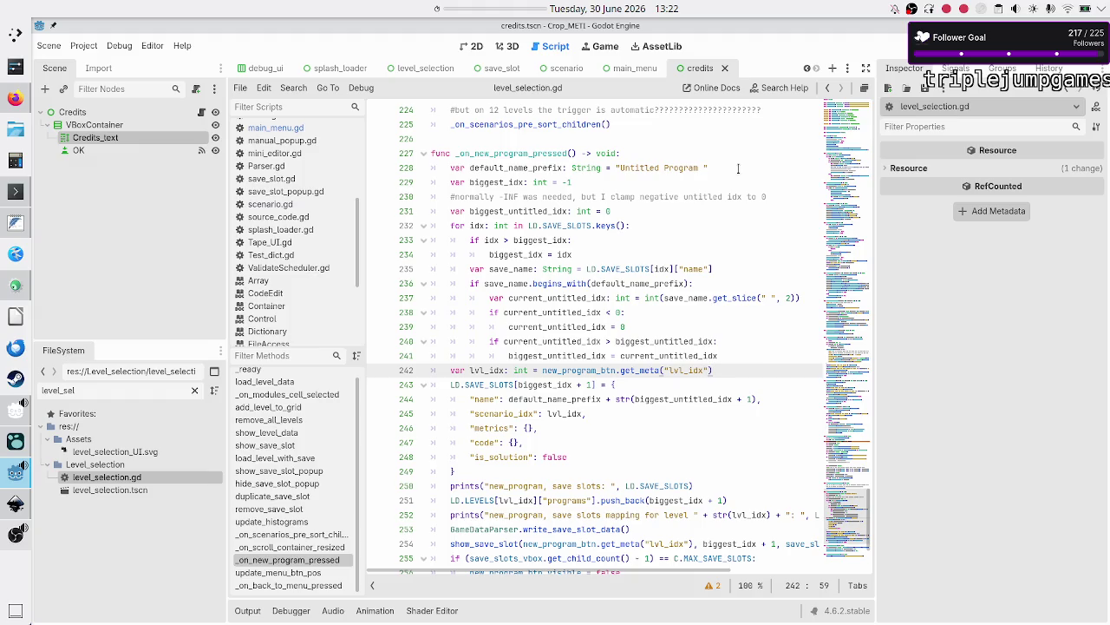
key("Down")
key("Home")
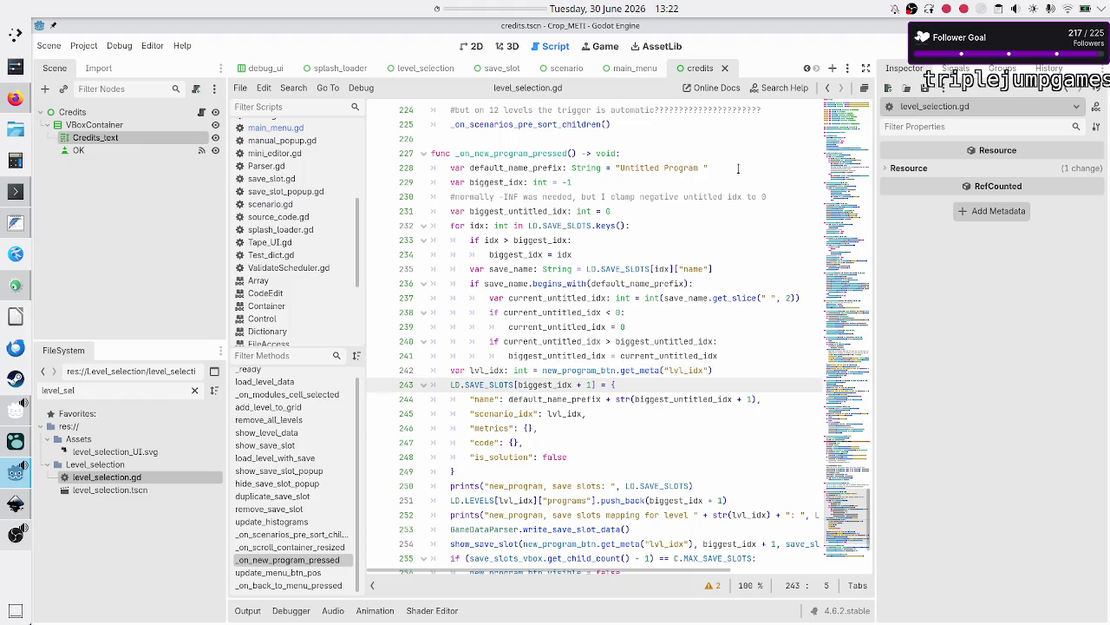
key("Down")
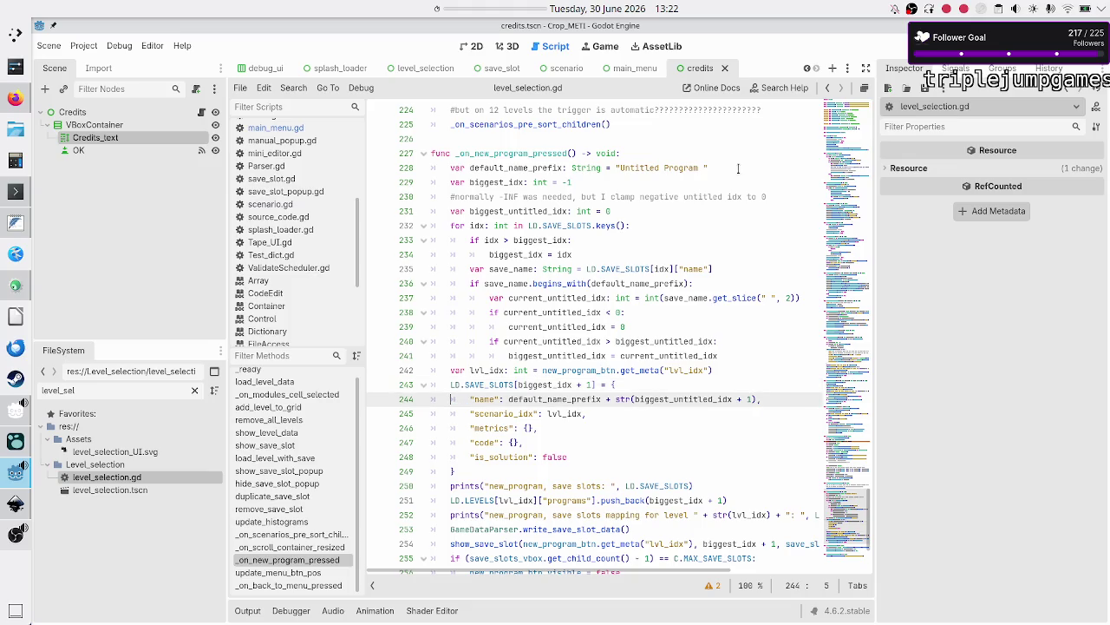
key("Up")
key("Up")
key("Up")
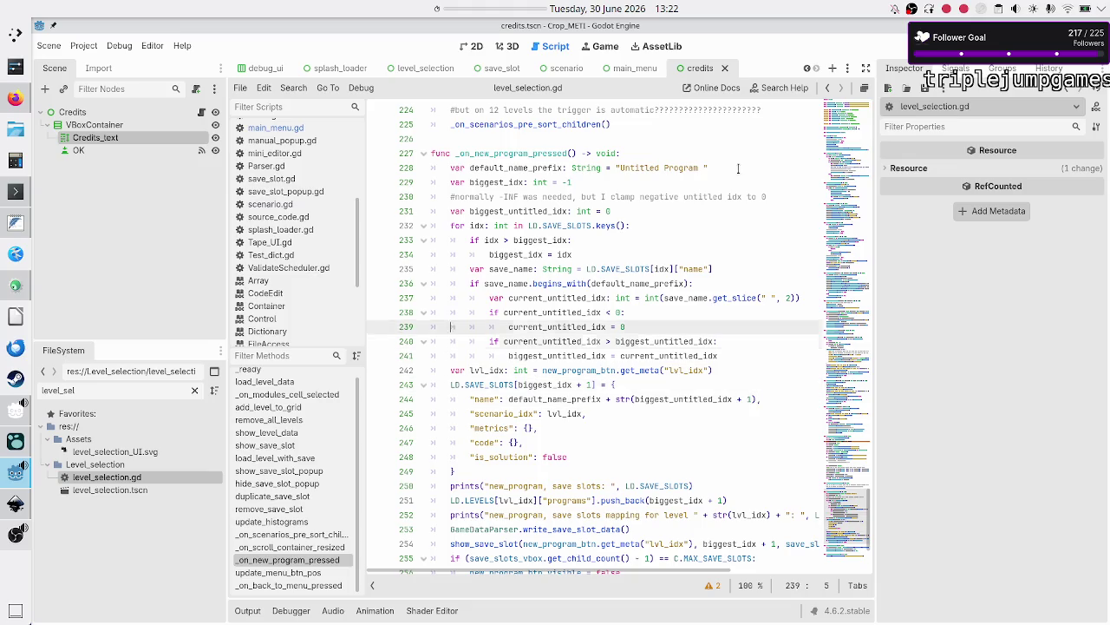
key("Down")
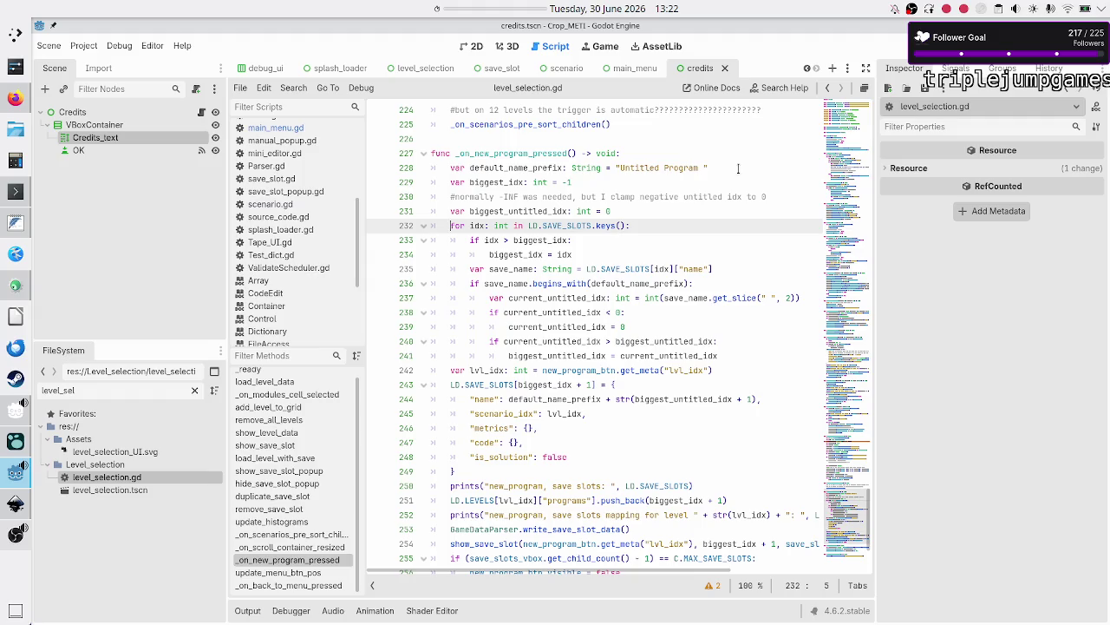
key("Down")
key("Down")
key("Down")
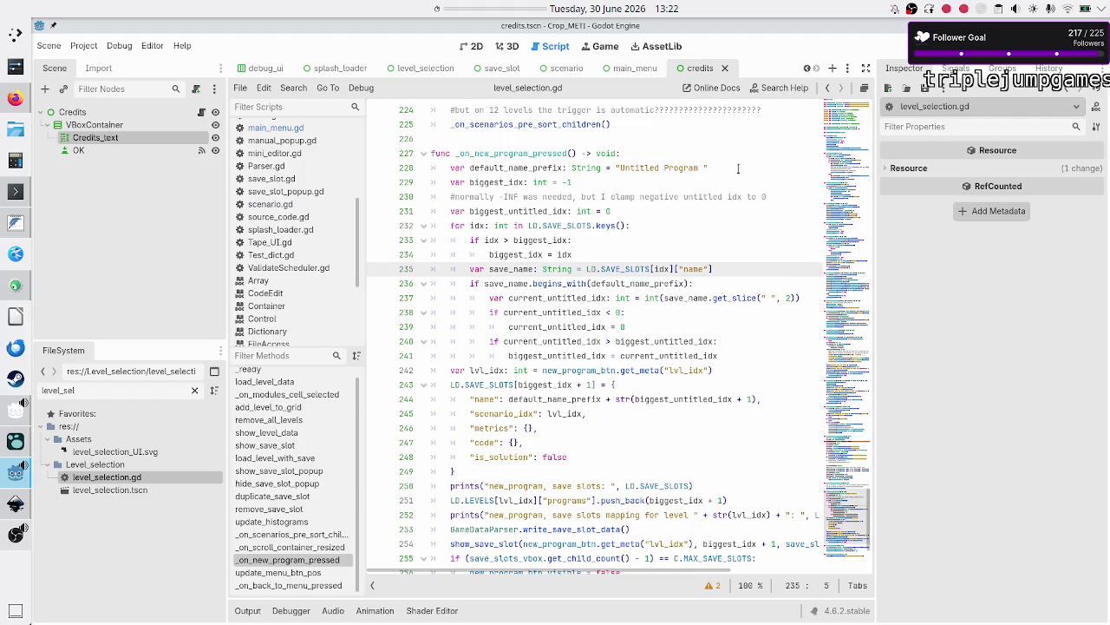
key("Down")
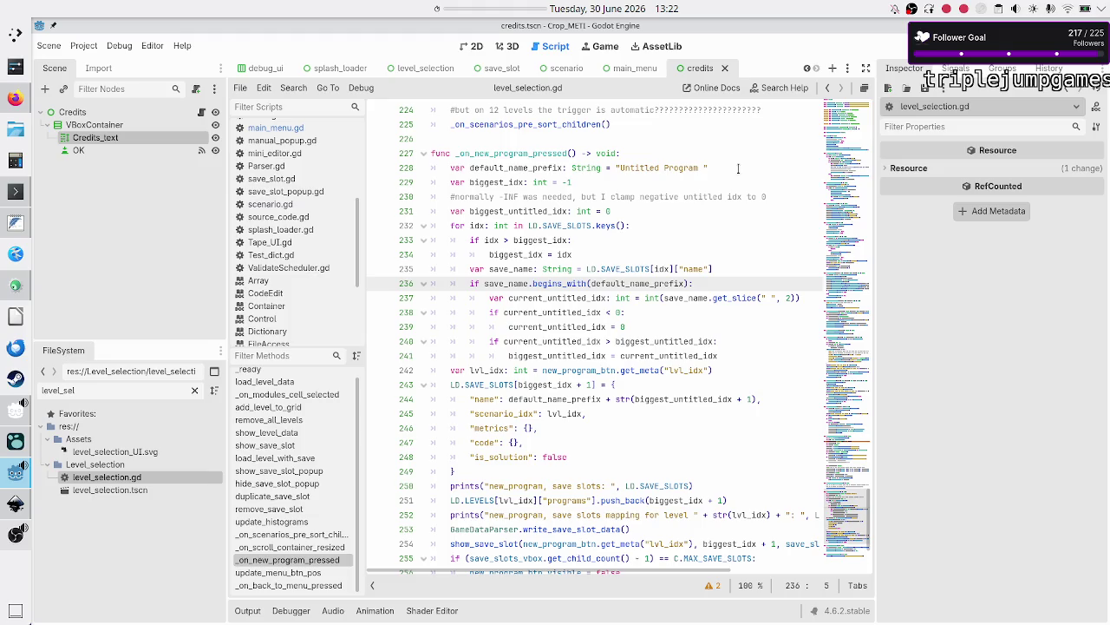
key("End")
Start an 'if' statement on a new line inside the untitled-name branch.
key("Return")
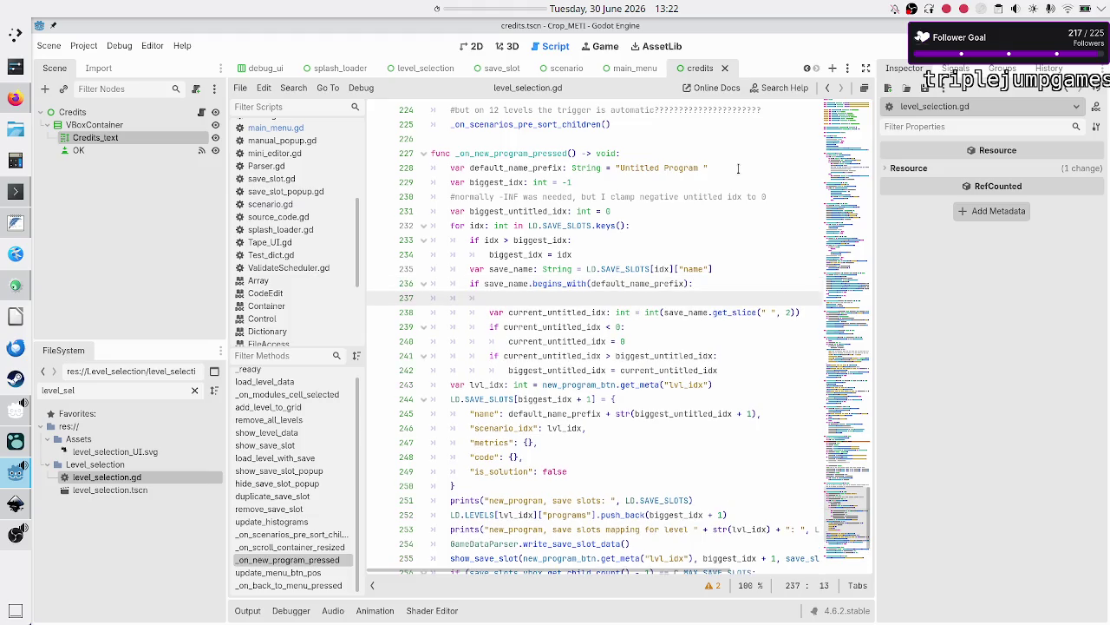
type("if")
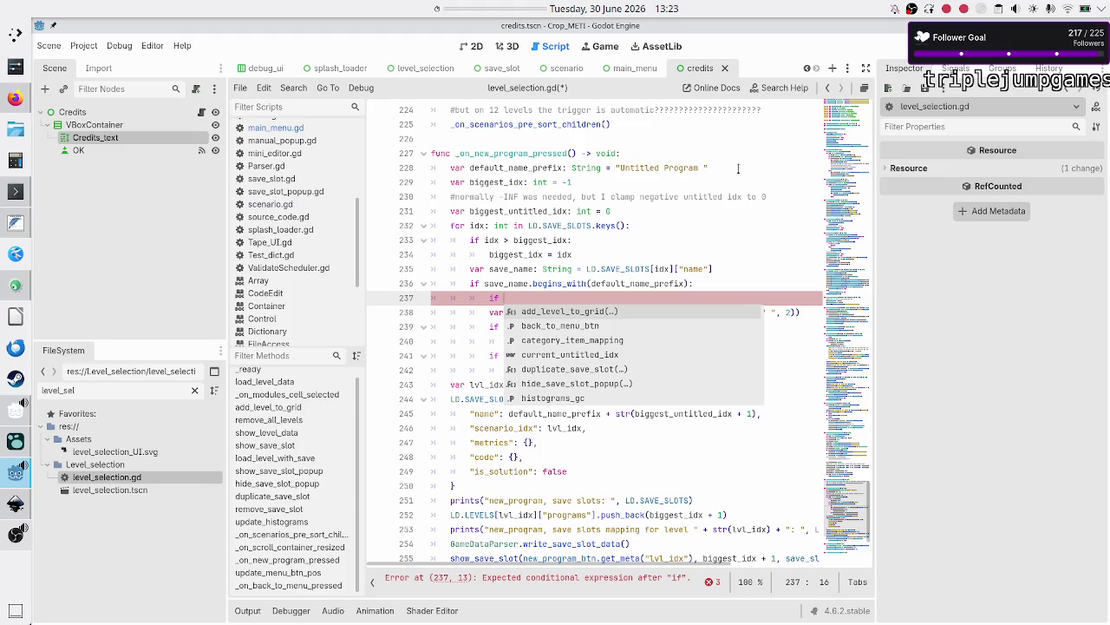
key("Escape")
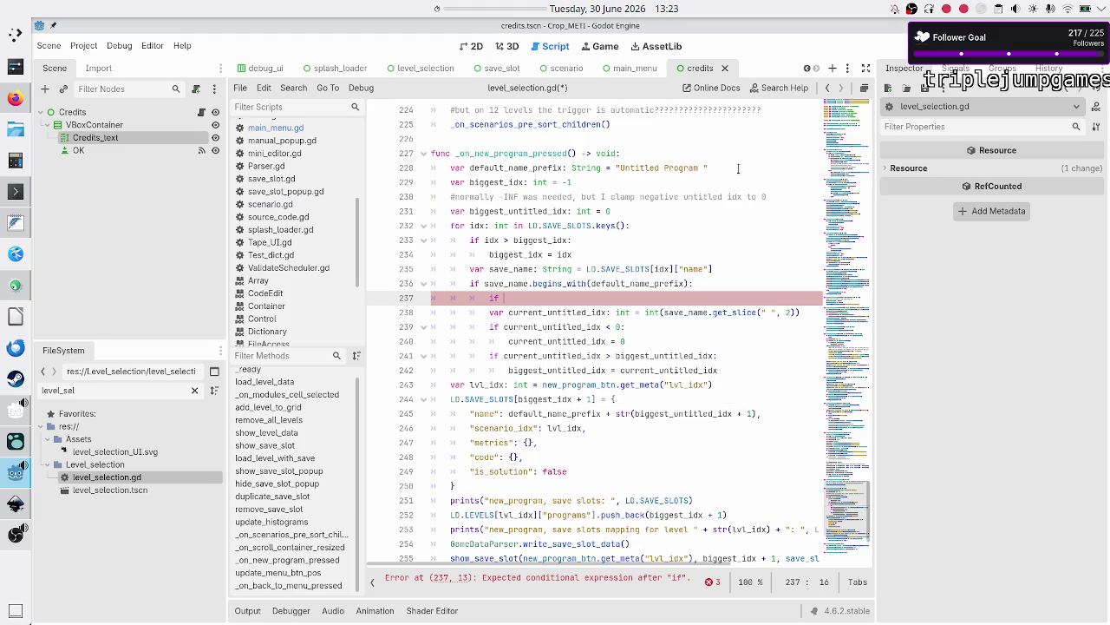
key("Down")
key("Down")
key("Down")
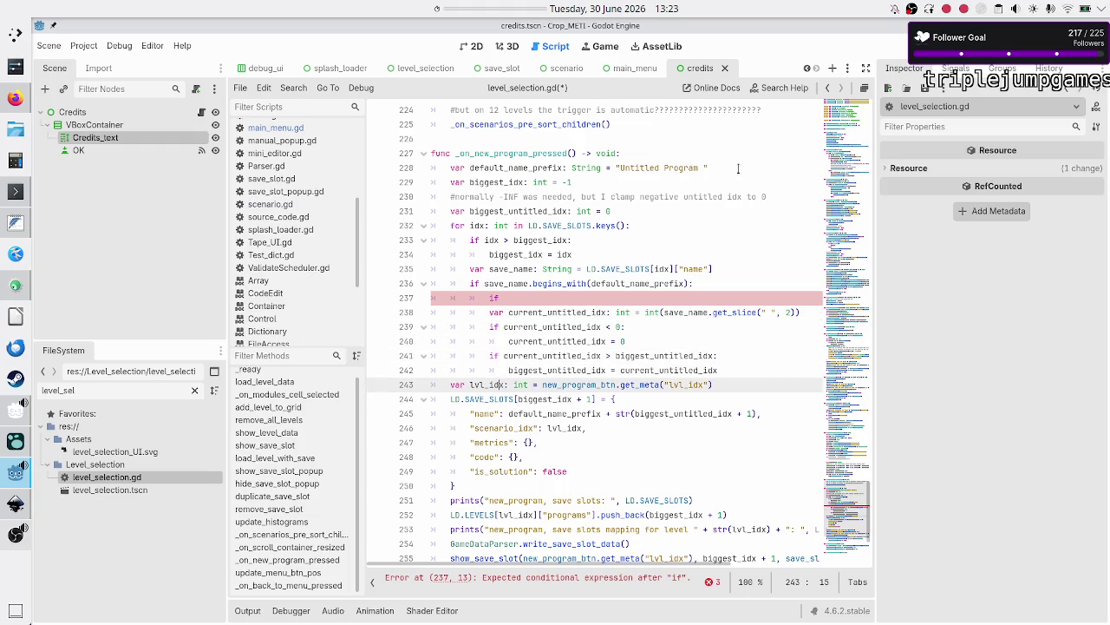
Move the var lvl_idx lookup line to the top of _on_new_program_pressed.
key("Home")
key("shift+End")
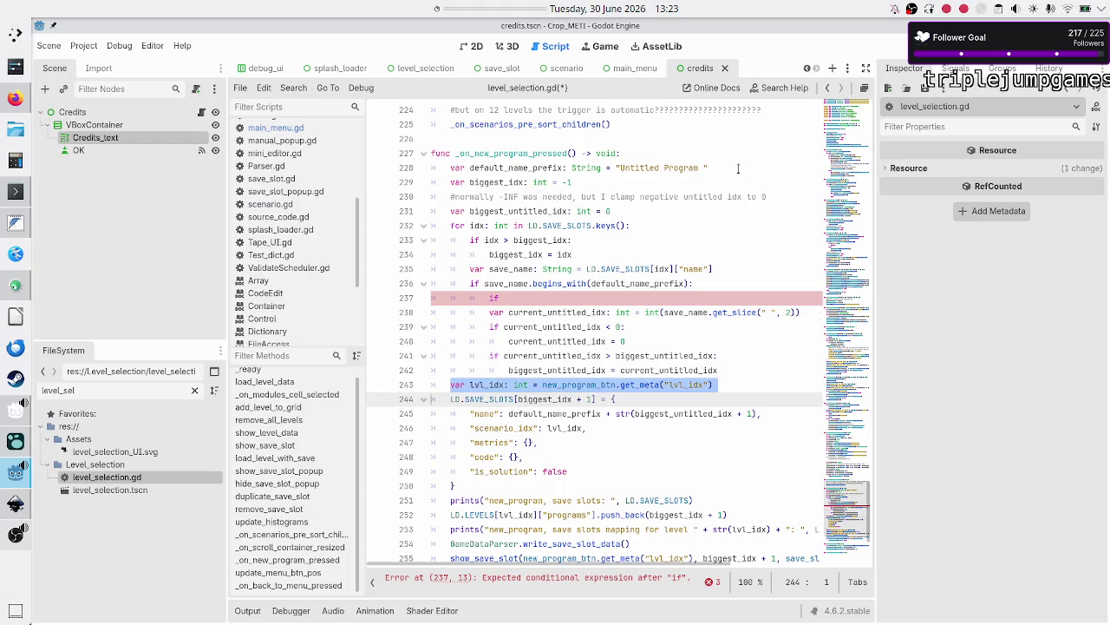
key("ctrl+x")
key("Up")
key("Up")
key("Up")
key("Up")
key("Up")
key("Up")
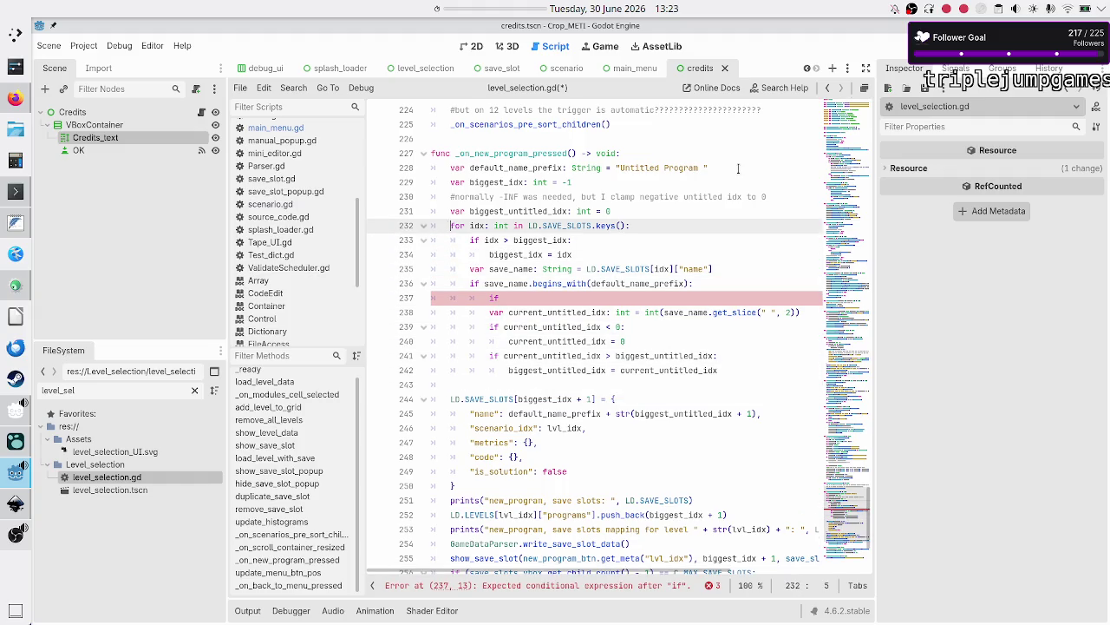
key("Up")
key("Up")
key("Up")
key("Up")
key("Up")
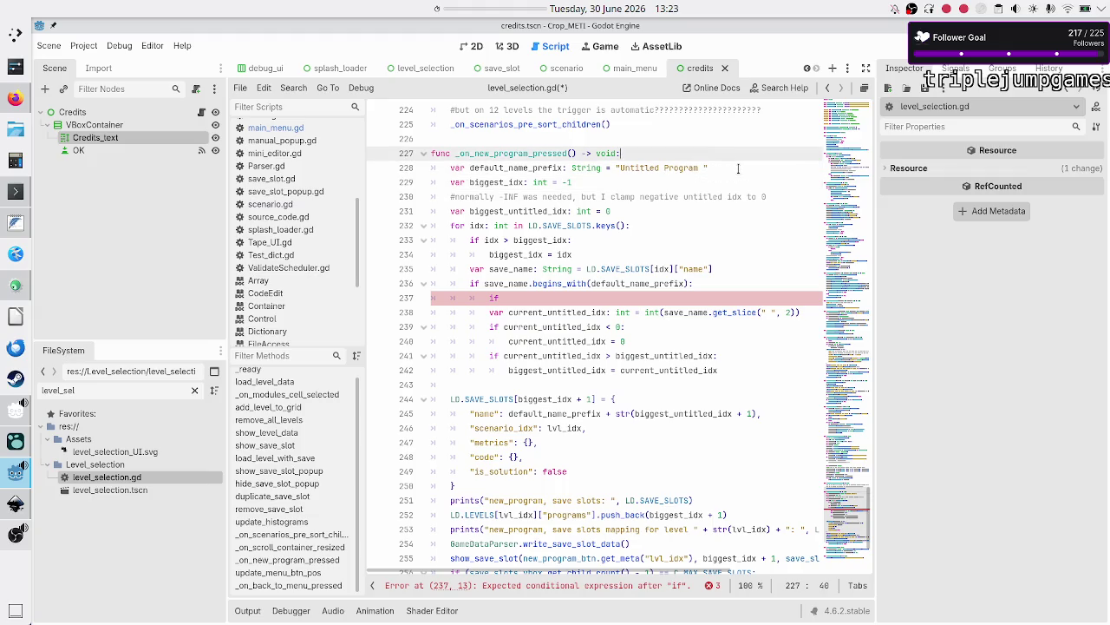
key("End")
key("Return")
key("ctrl+v")
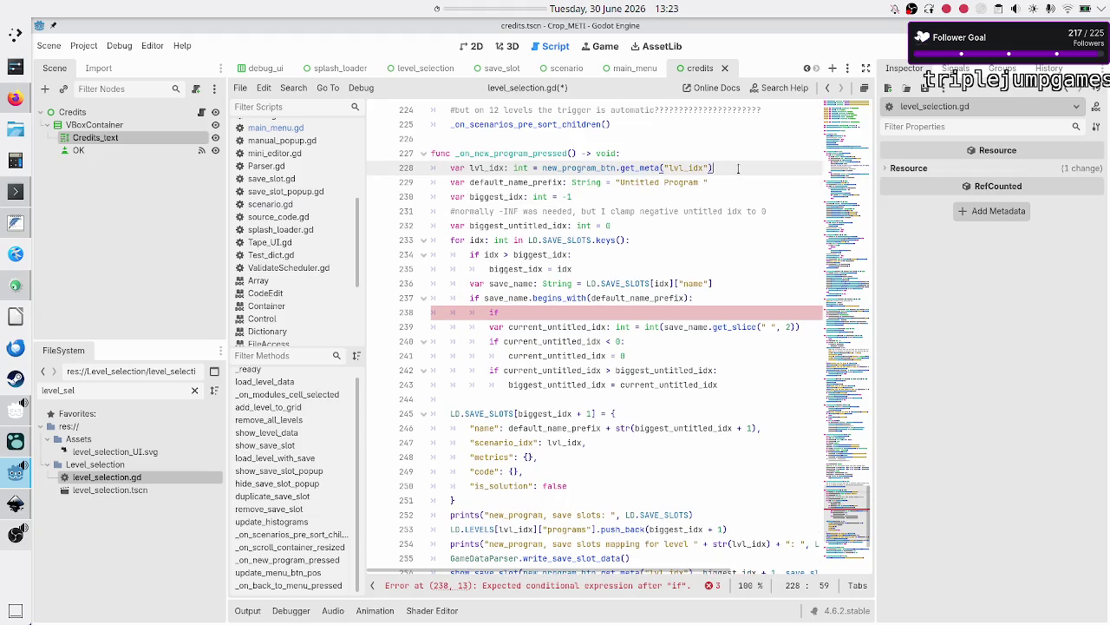
key("ctrl+Left")
key("ctrl+Left")
key("shift+Right")
key("shift+Right")
key("shift+Right")
key("ctrl+shift+Right")
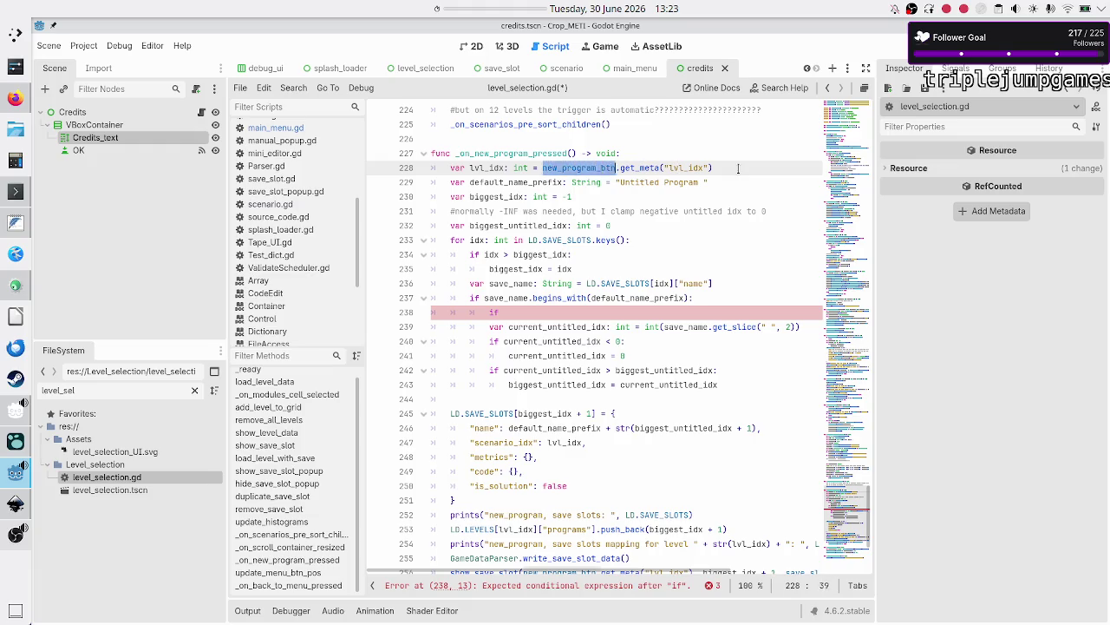
key("Right")
key("Down")
key("Down")
key("Down")
key("Down")
key("Down")
key("Down")
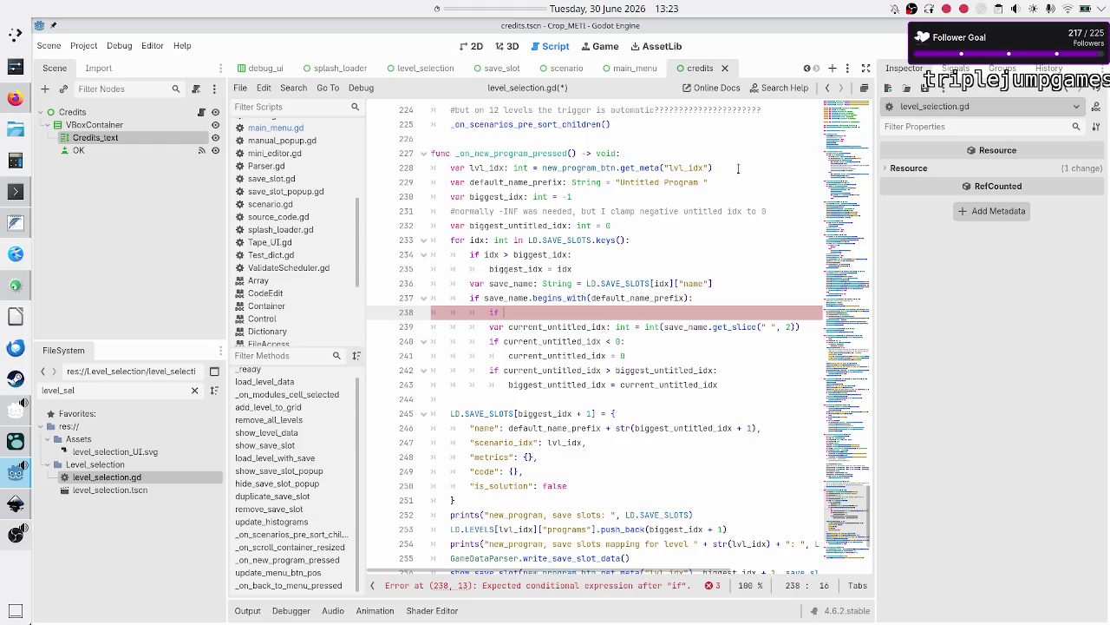
Replace the if with comments '#save_lvl_idx: get the lvl idx associated w/ this save' and '#compare save_lvl_idx with lvl_idx'.
key("BackSpace")
key("BackSpace")
key("BackSpace")
type("#")
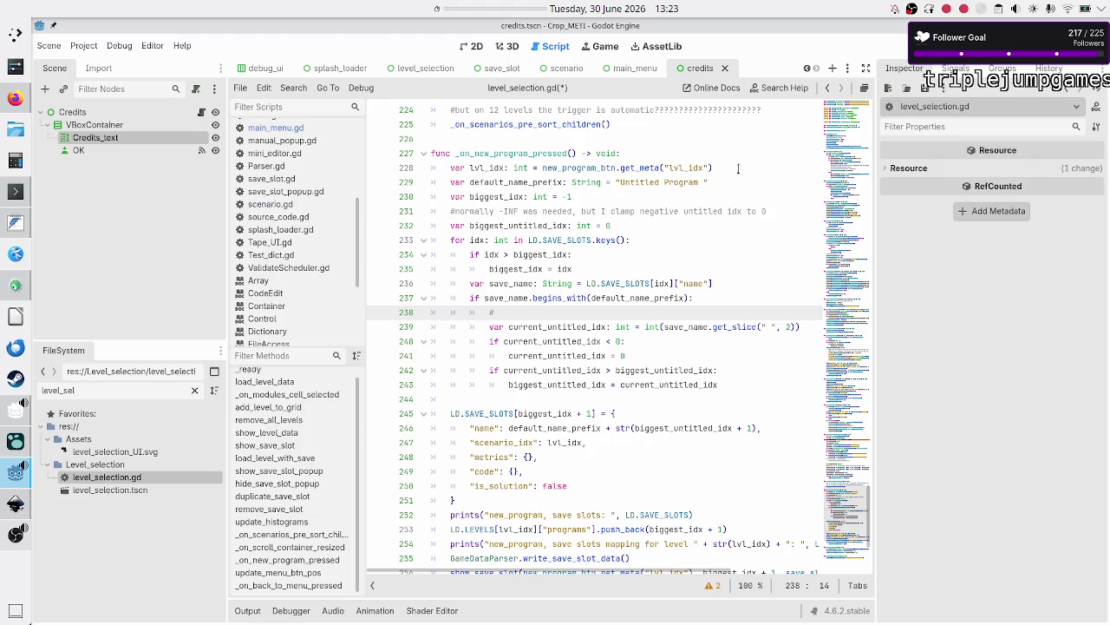
type("get the lvl ")
type("idx assoc")
type("iated w/")
type(" this save")
key("Return")
type("#")
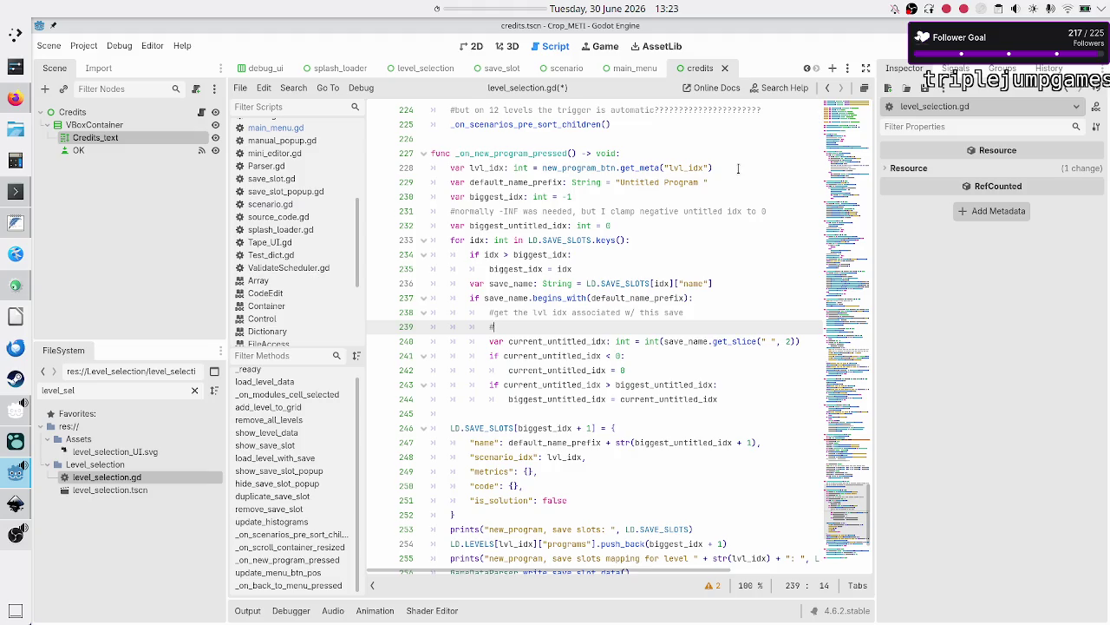
type("compare if lv")
type("l")
key("Up")
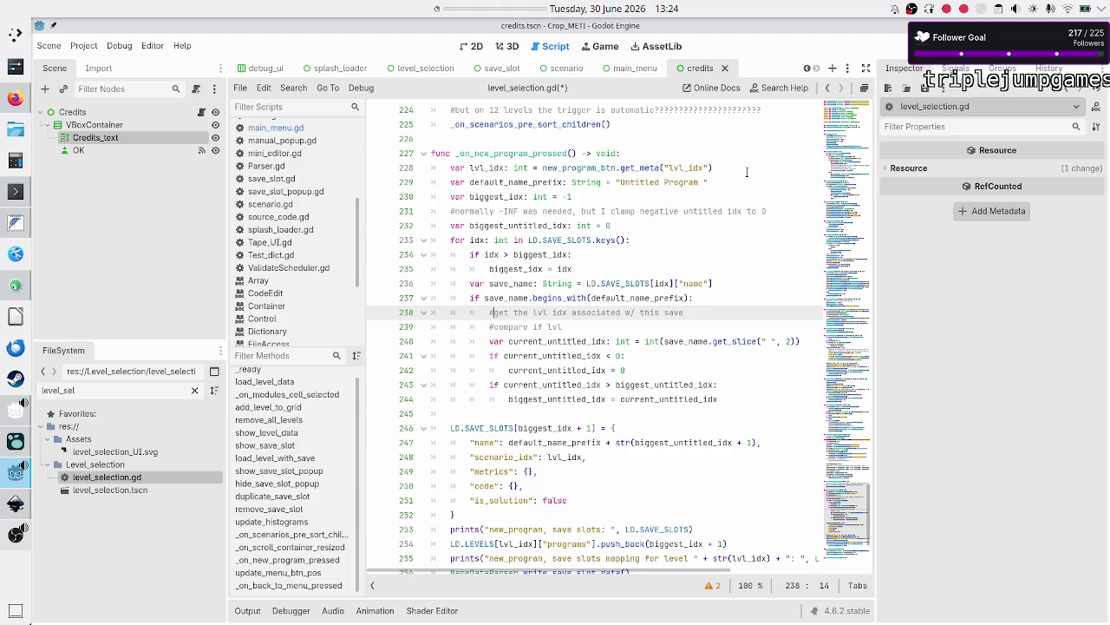
type("save_lv")
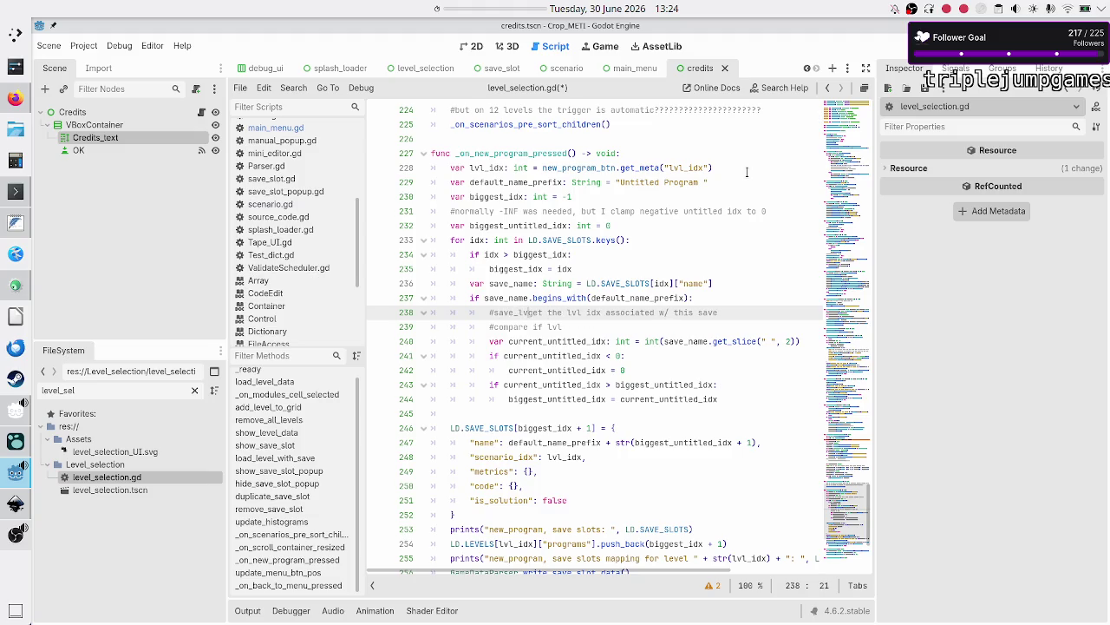
type("l_id")
type("x:")
key("Down")
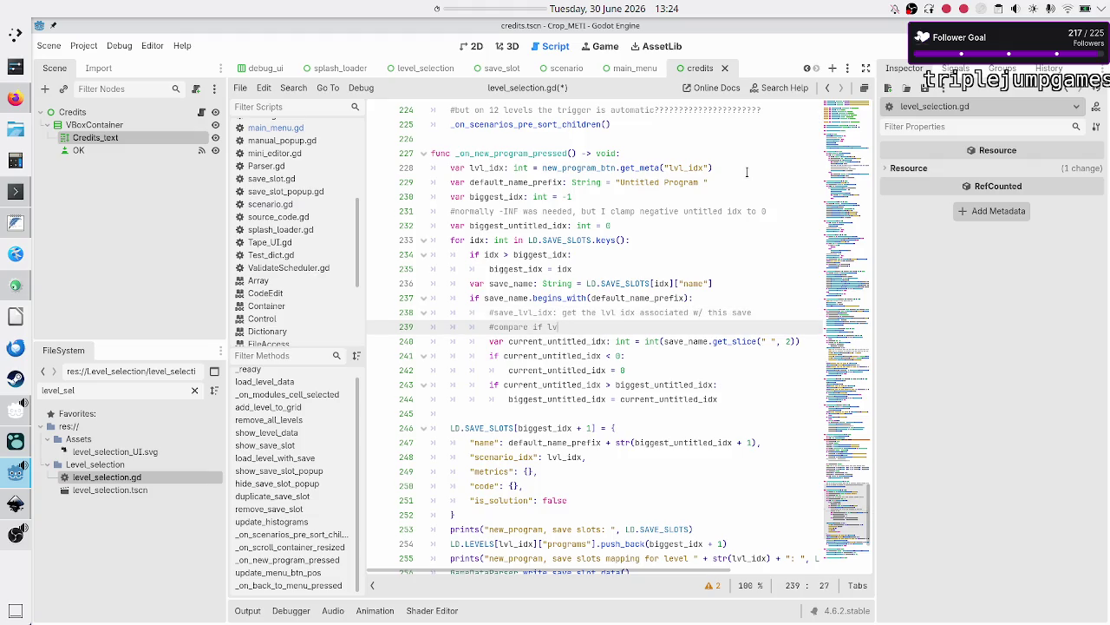
key("BackSpace")
key("BackSpace")
key("BackSpace")
key("BackSpace")
type("save_lvl")
type("_idx with ")
type("lvl_idx")
Add a third comment line below, leaving it as just '#'.
key("Return")
type("#t")
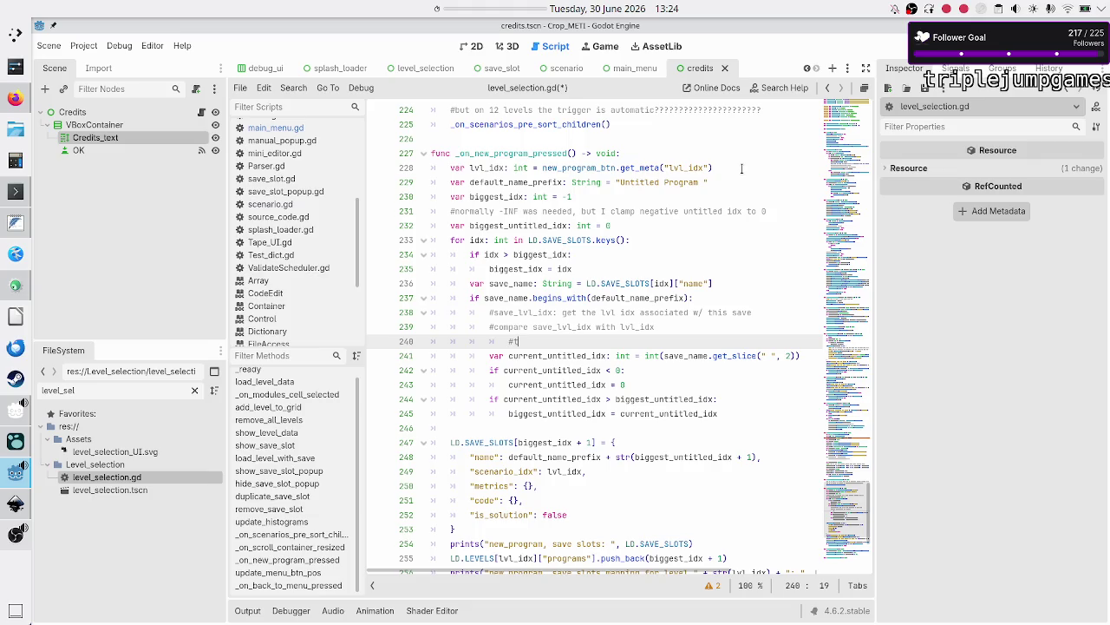
key("BackSpace")
type("same:")
left_click(742, 167)
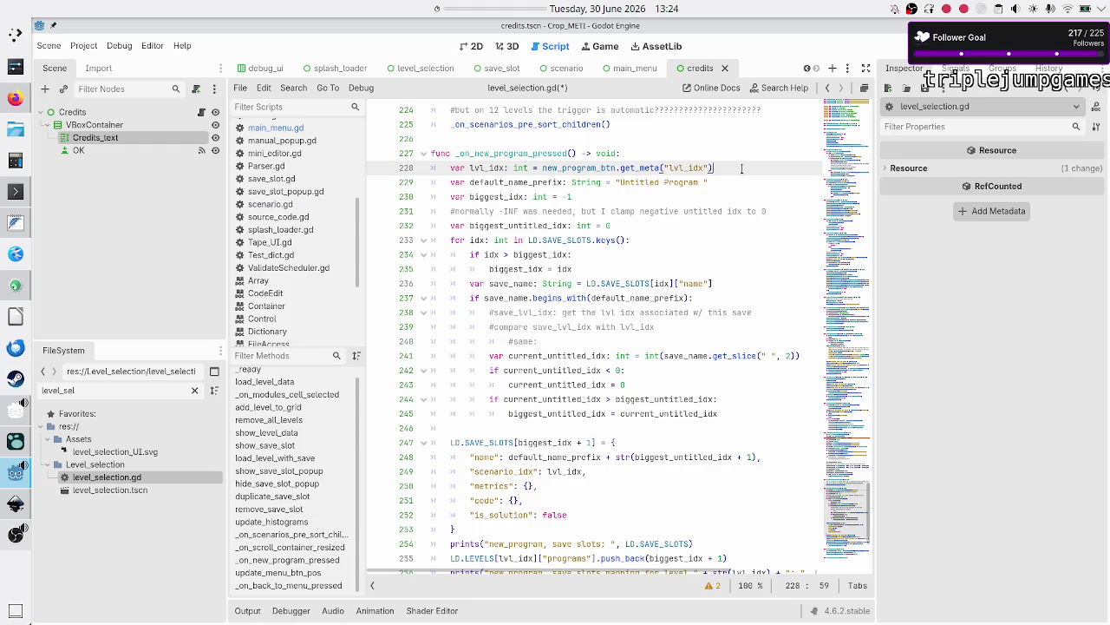
left_click(605, 341)
key("BackSpace")
key("BackSpace")
key("BackSpace")
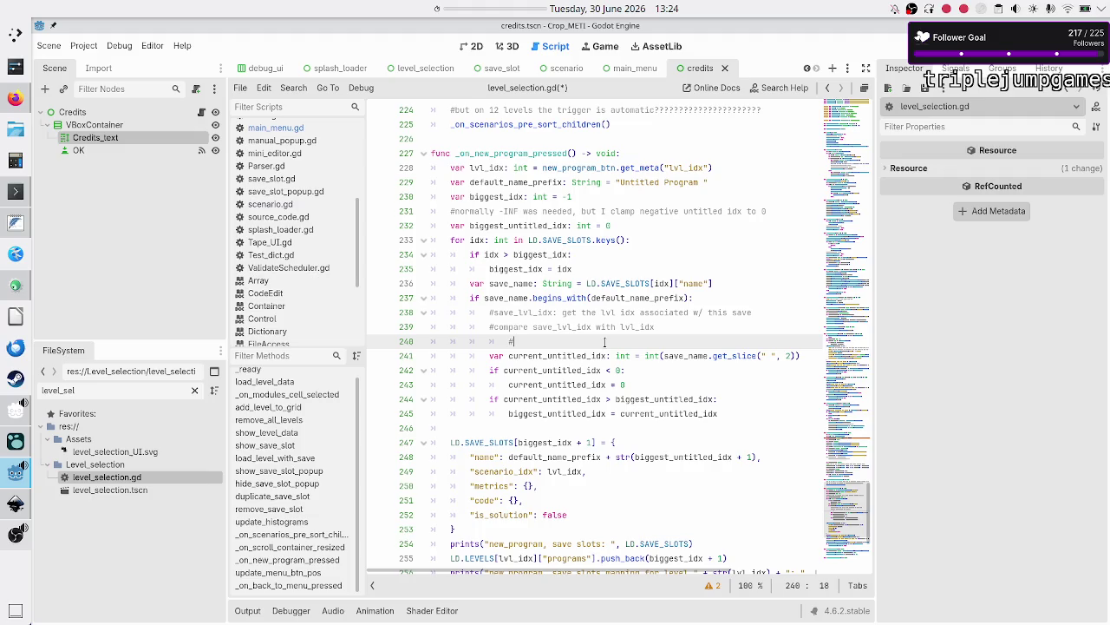
Complete the third planning comment on line 240 so it reads '#not eq: continue'.
type("not ")
type("eq:")
key("Right")
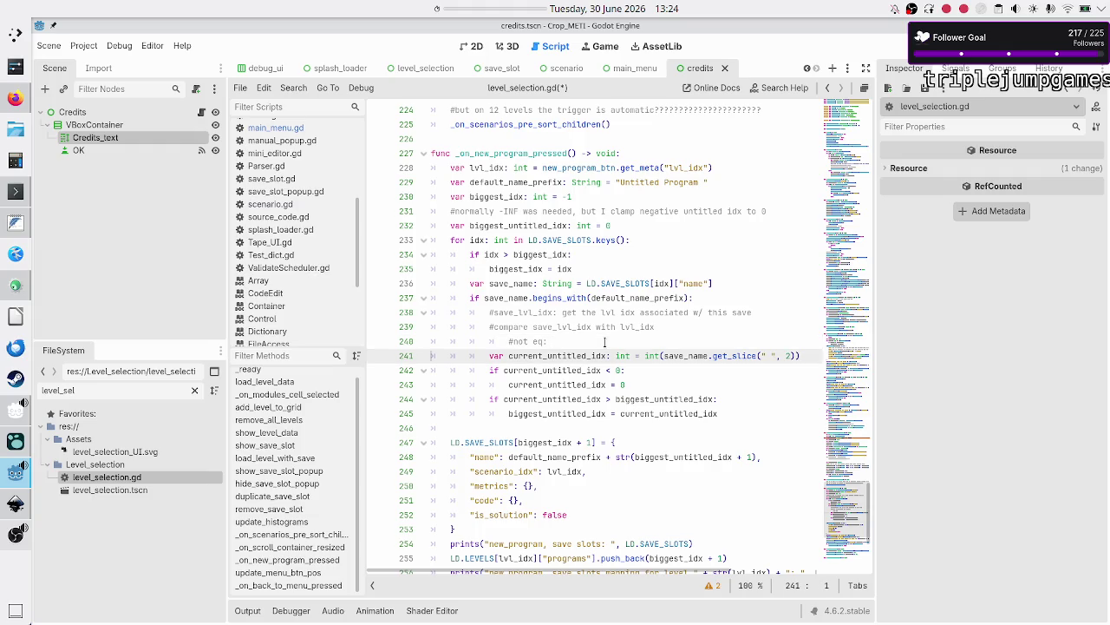
key("shift+Down")
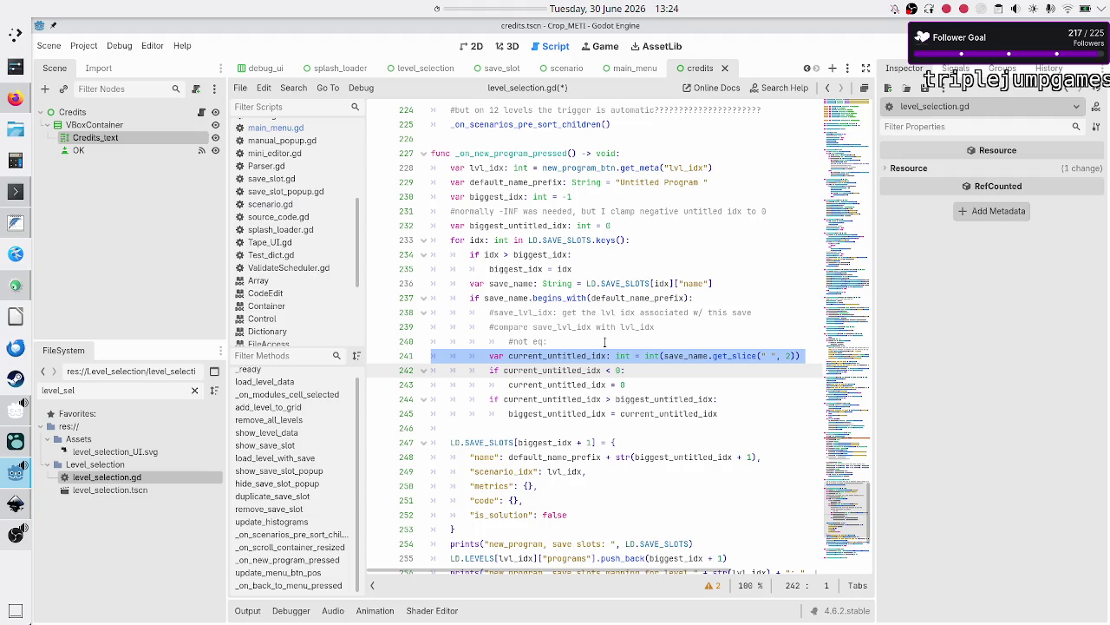
key("shift+Down")
key("shift+Down")
key("shift+Down")
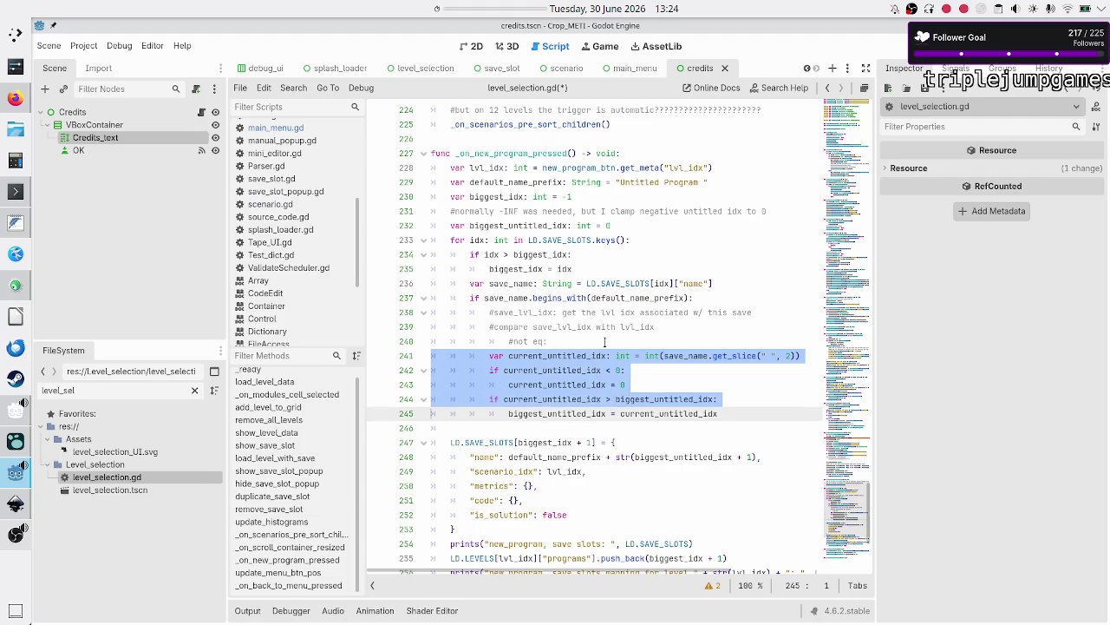
key("Up")
key("Up")
key("Up")
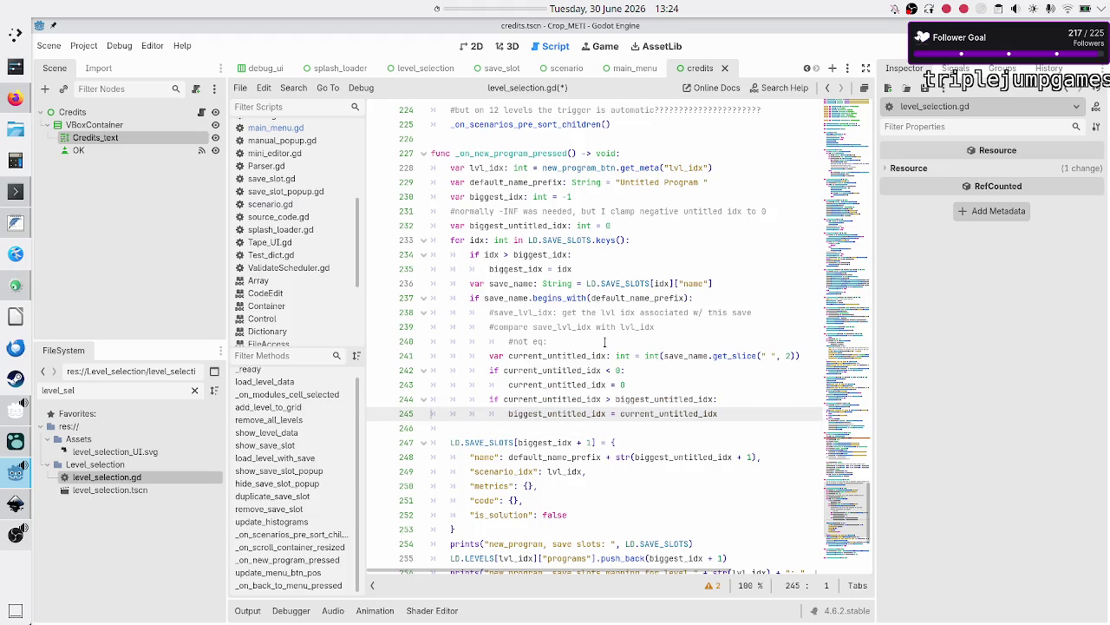
left_click(605, 341)
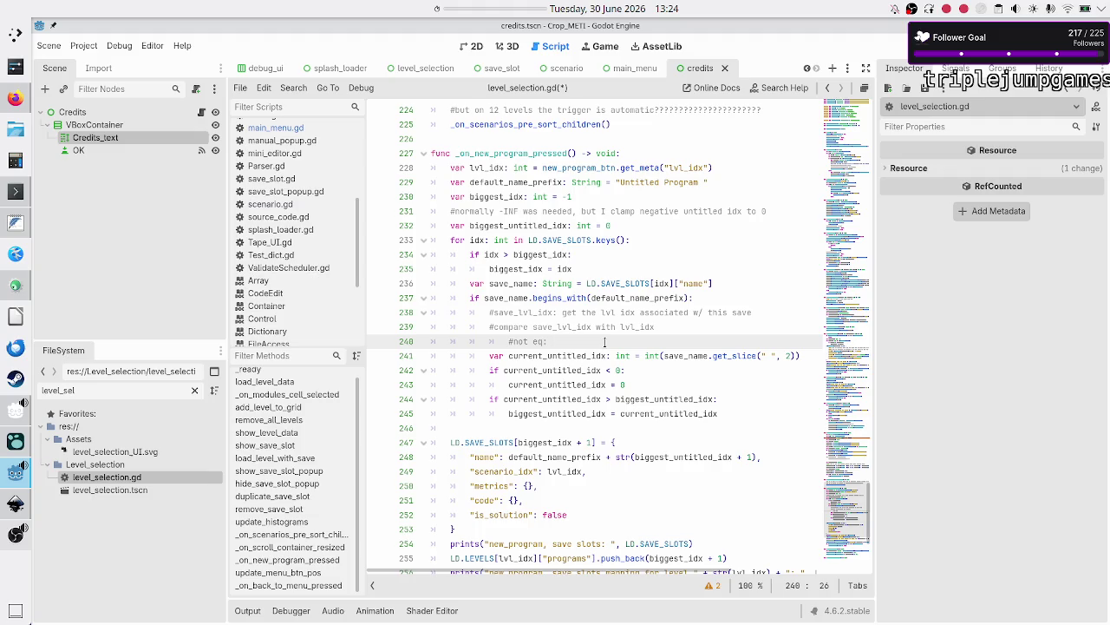
type("continue")
Re-read the loop from the untitled-name check down to the name-slicing line.
key("Up")
key("Up")
key("Up")
key("Up")
key("Home")
key("Down")
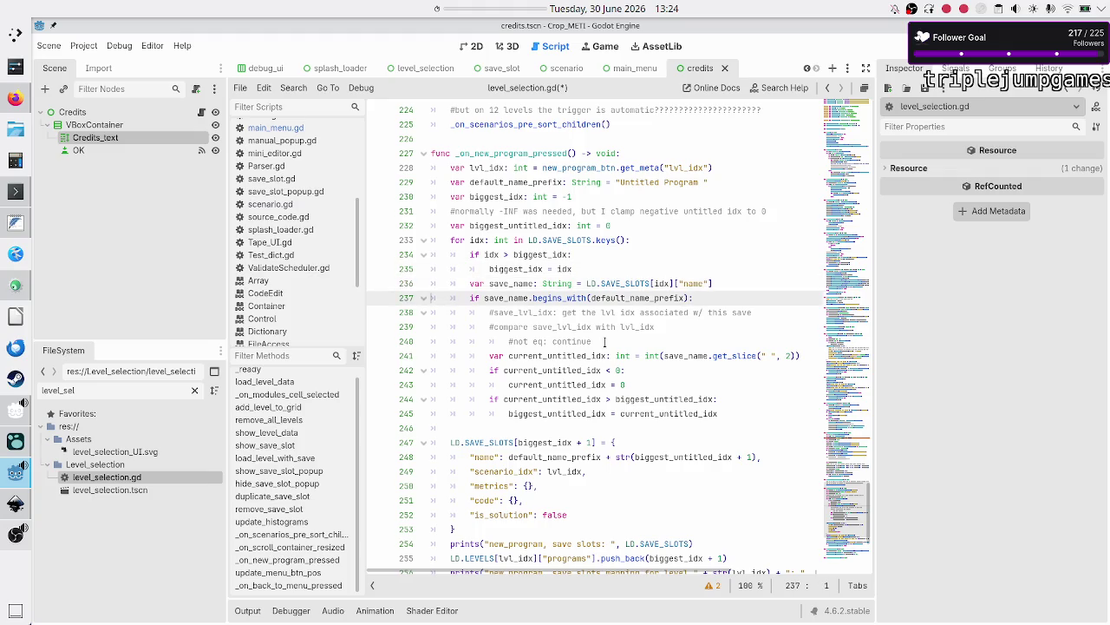
key("Up")
key("Up")
key("Up")
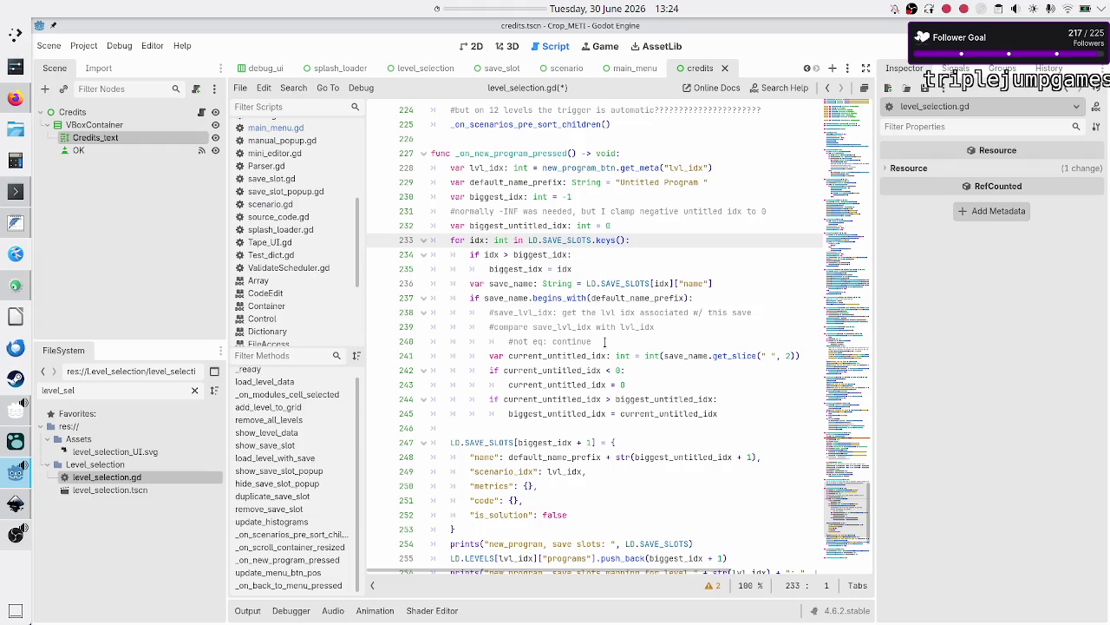
key("Down")
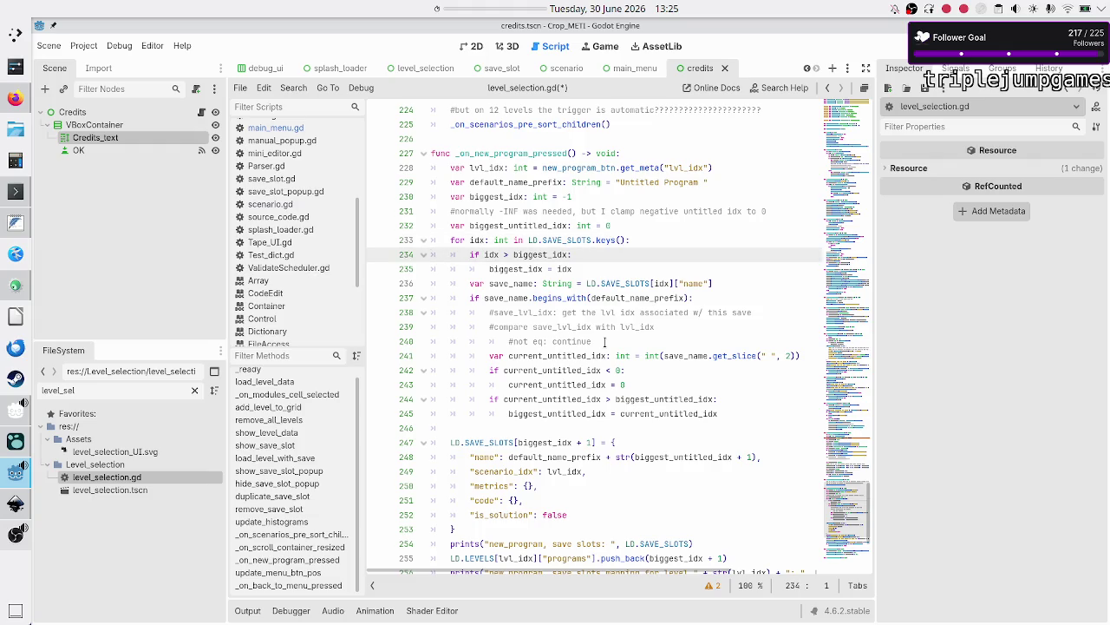
key("Down")
key("Down")
key("Down")
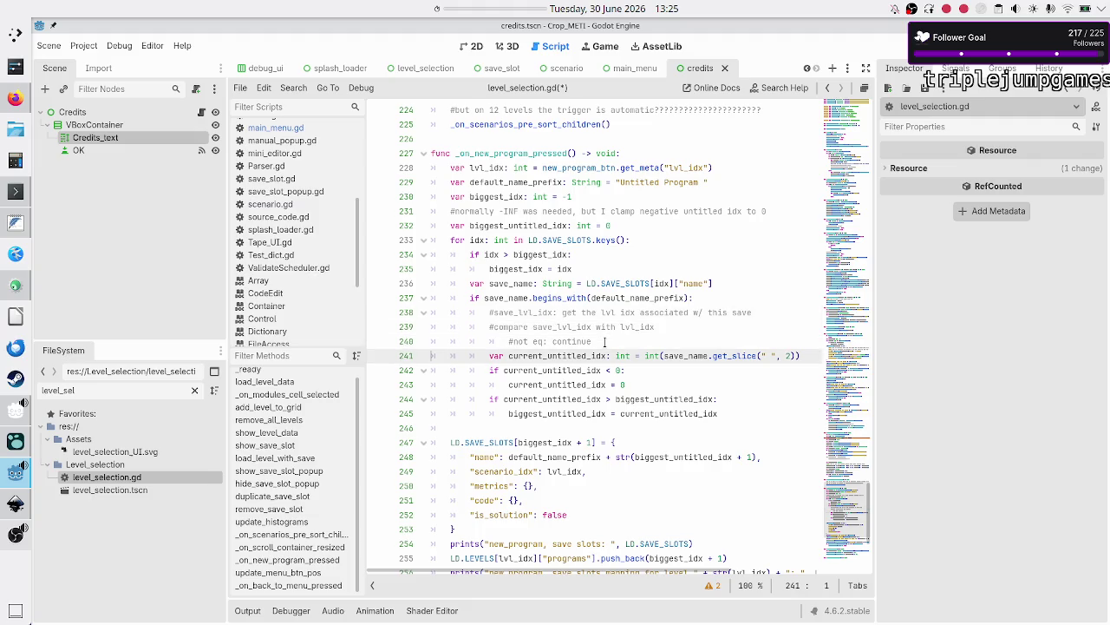
key("Up")
key("Up")
key("Up")
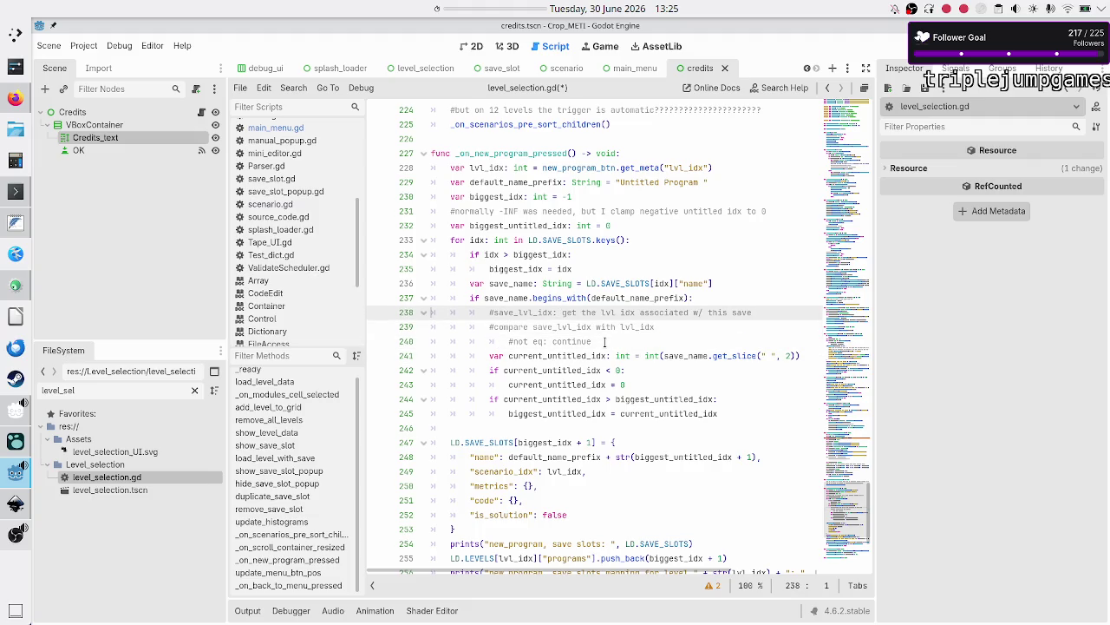
key("Down")
key("Up")
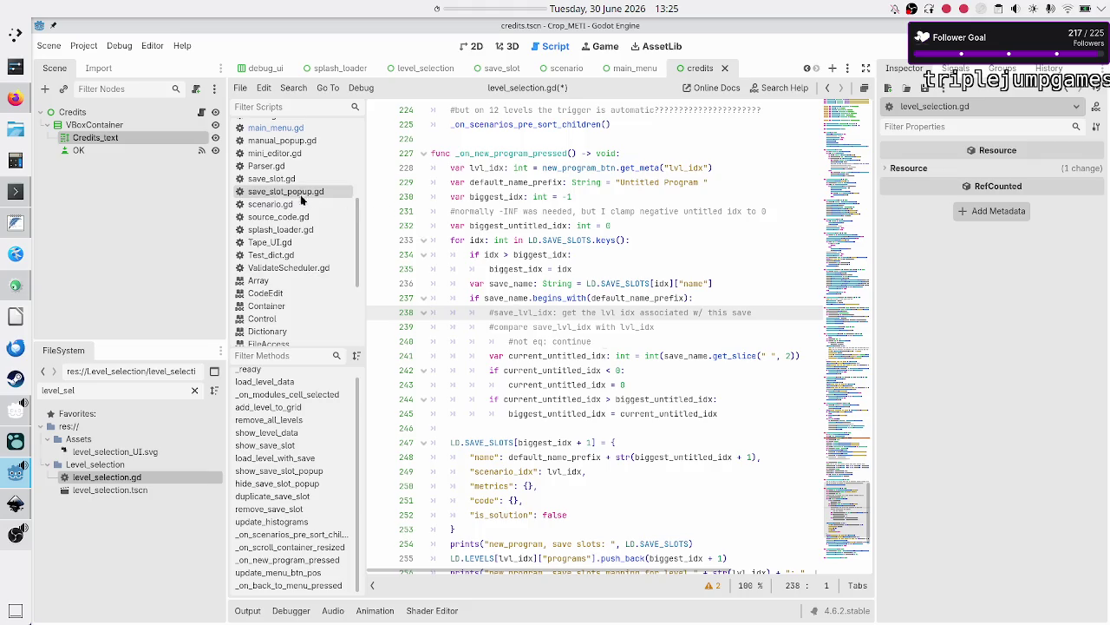
scroll(286, 234, "up", 2)
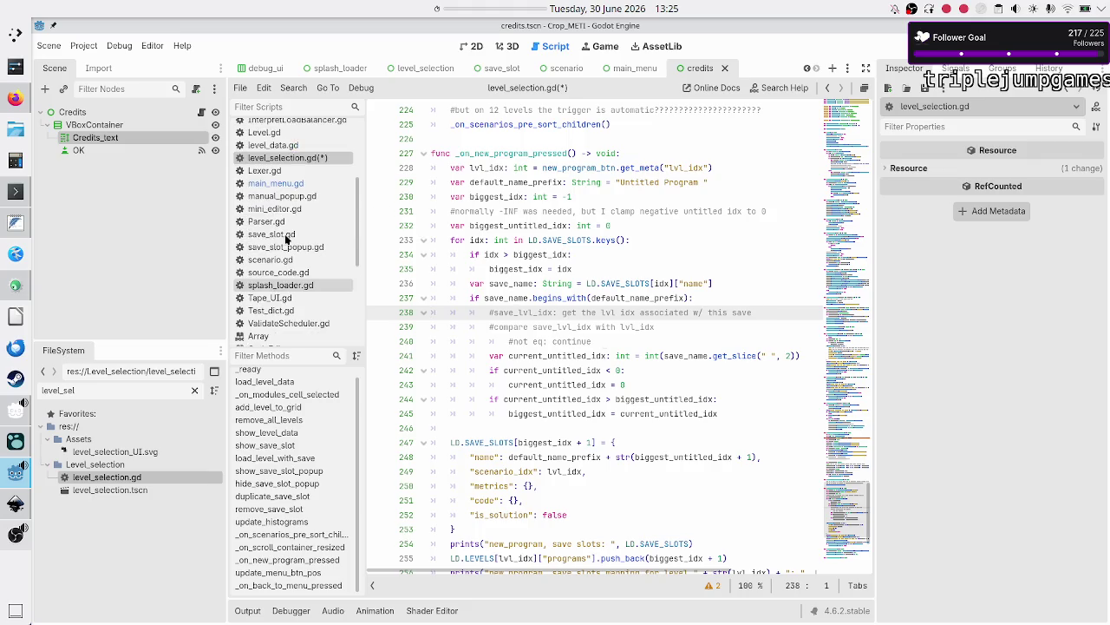
left_click(276, 145)
scroll(468, 388, "down", 20)
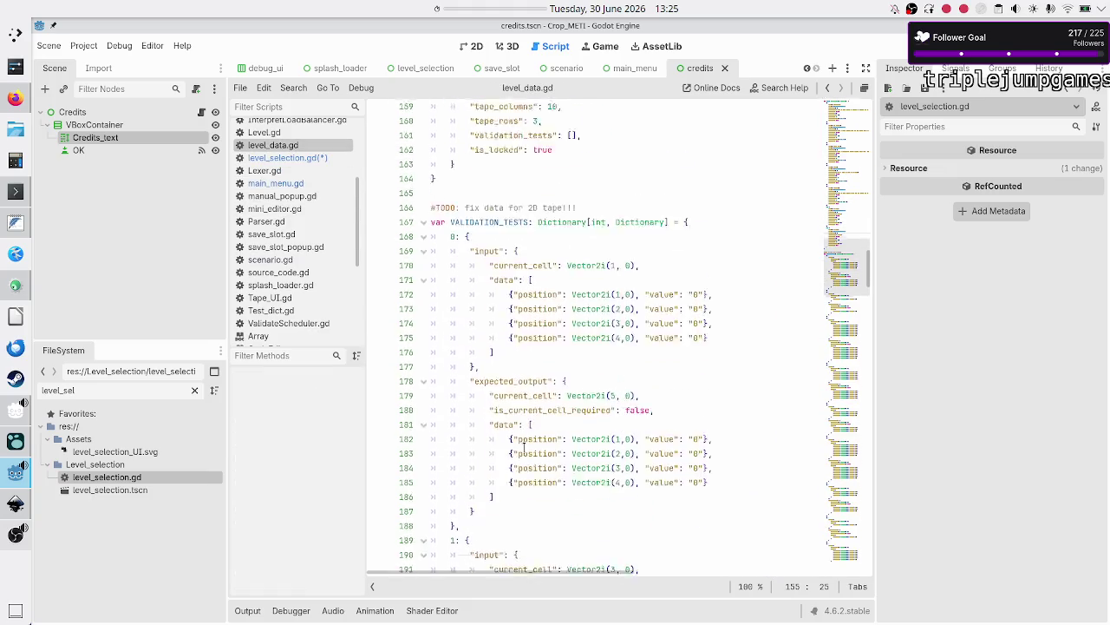
scroll(522, 449, "down", 20)
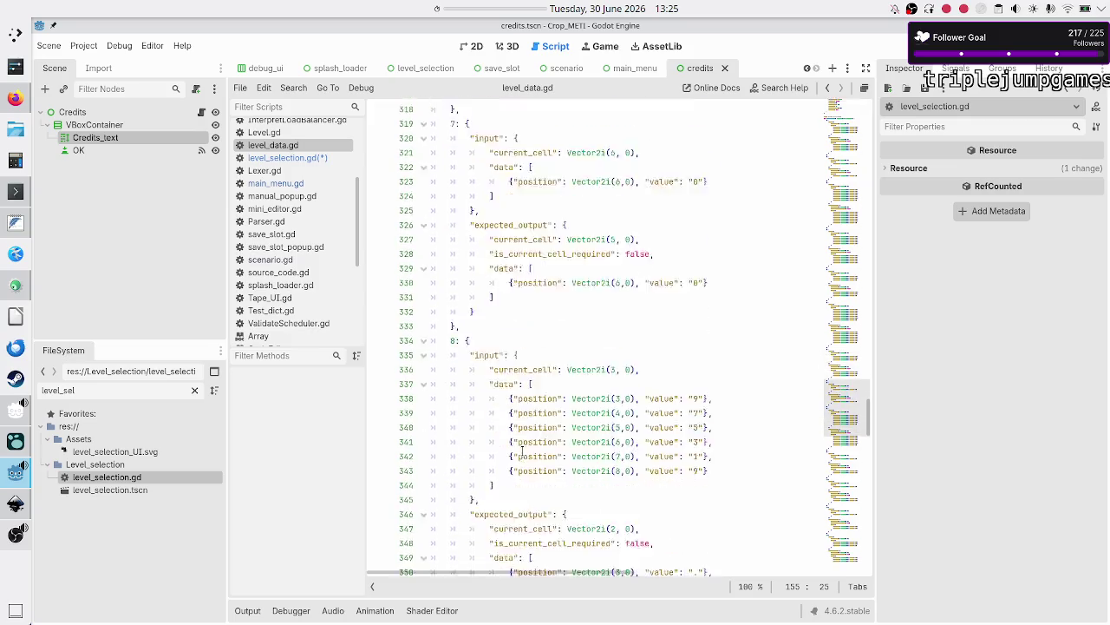
scroll(519, 461, "down", 5)
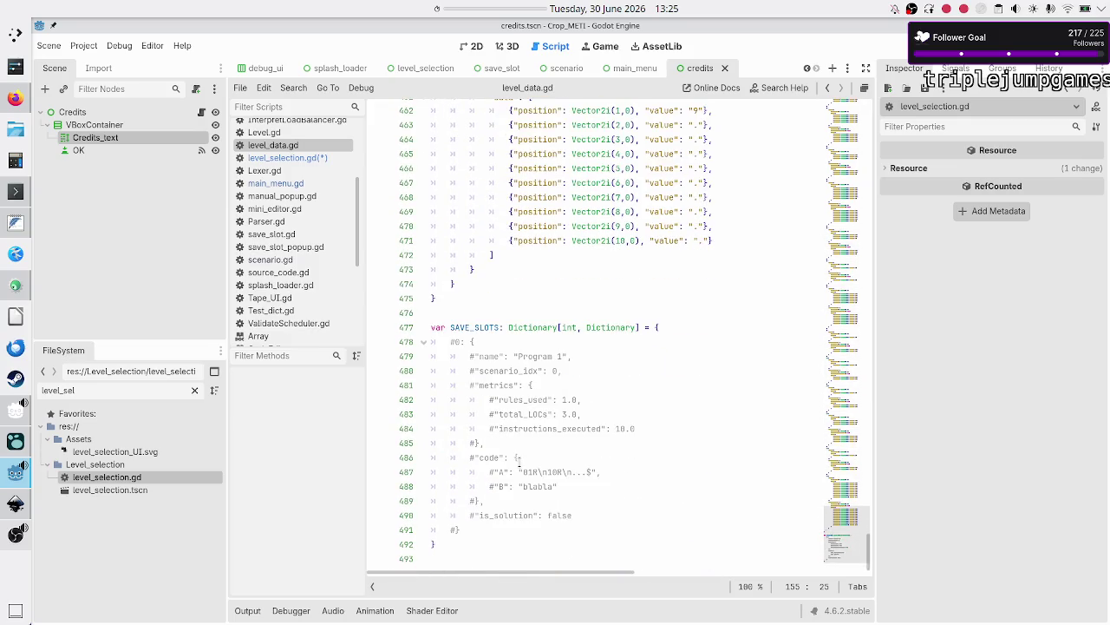
double_click(514, 370)
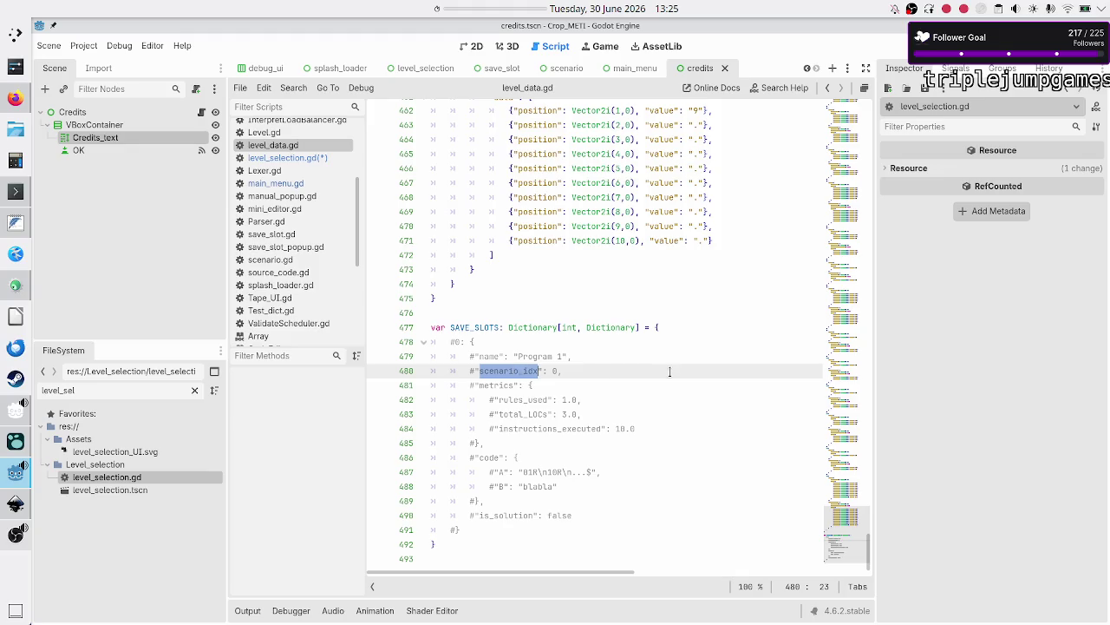
left_click(562, 370)
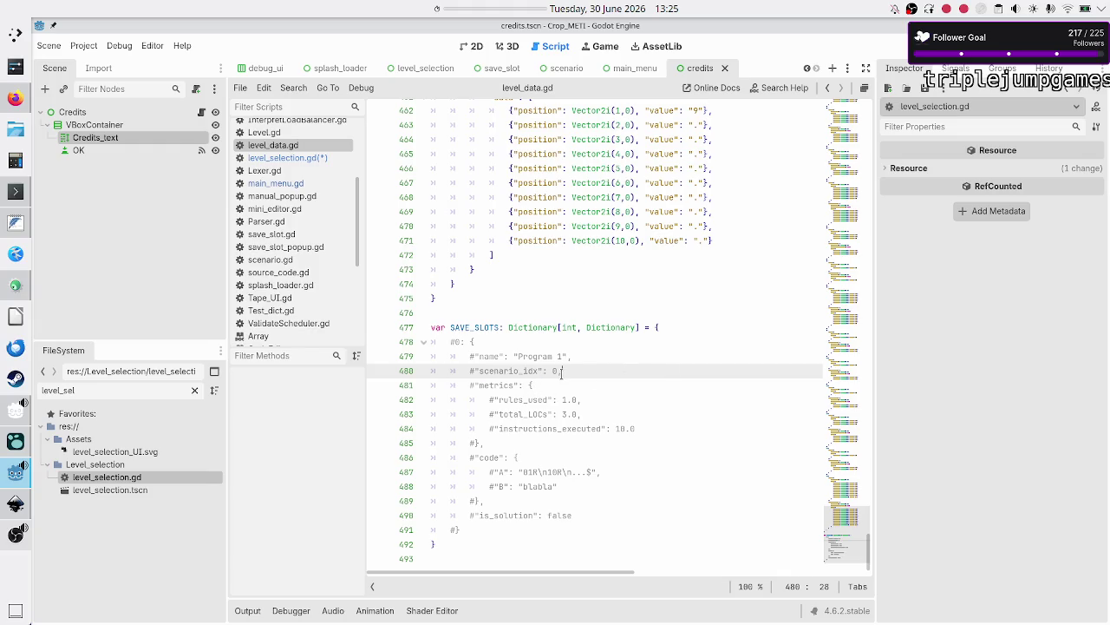
left_click(301, 159)
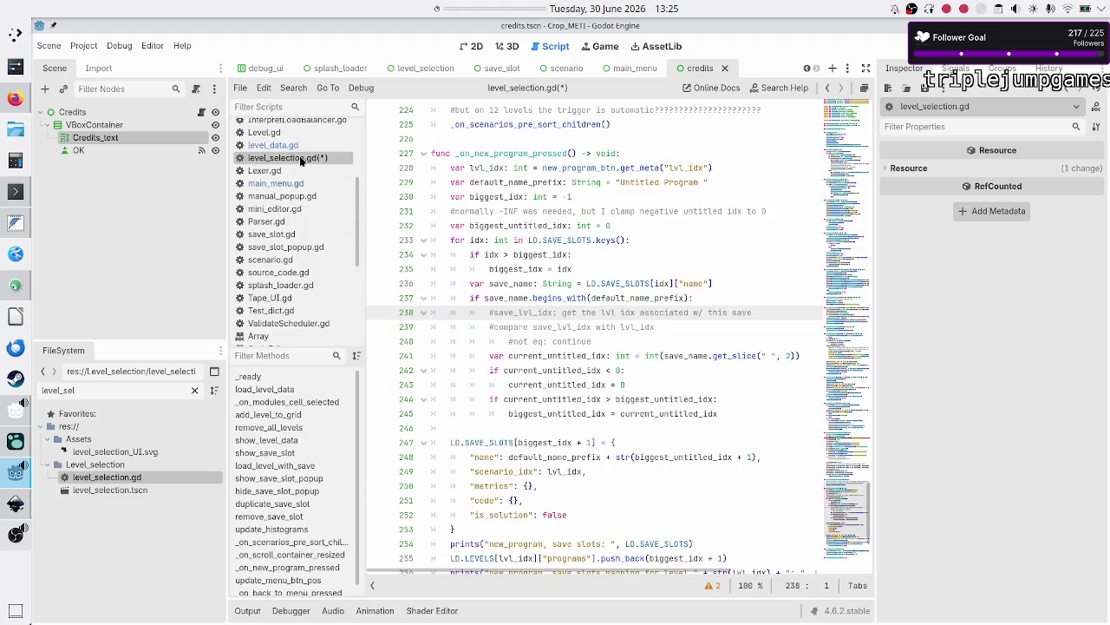
Add 'var scenario_idx: int = LD.SAVE_SLOTS[idx]["scenario_idx"]' inside the prefix check.
left_click(698, 298)
key("Return")
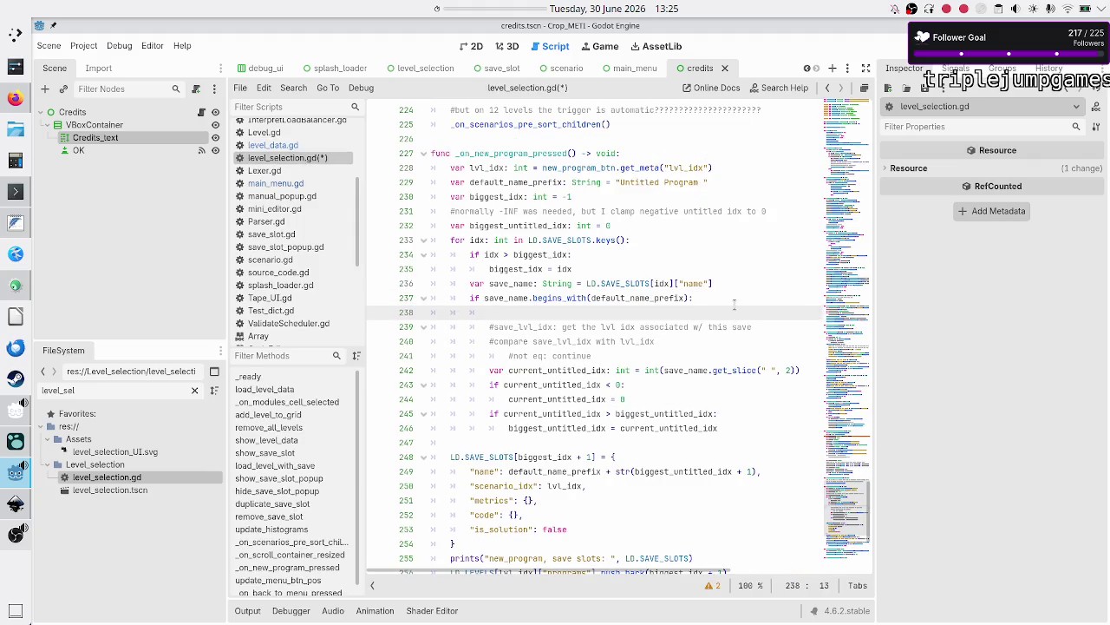
type("var scen")
type("ario_idx:")
type(" int = ")
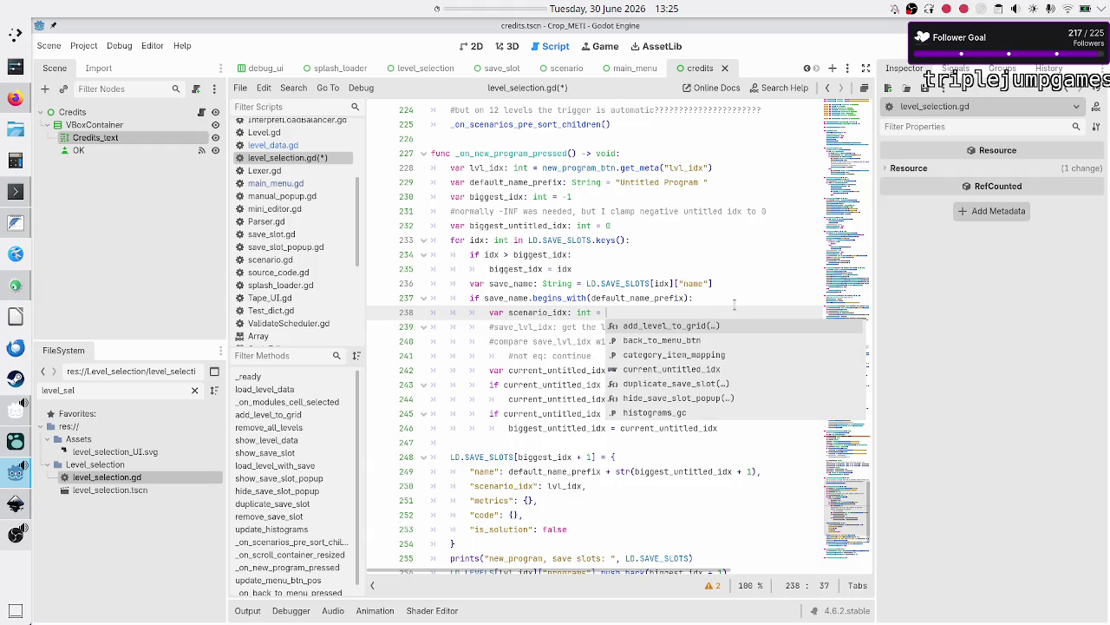
type("LD.save")
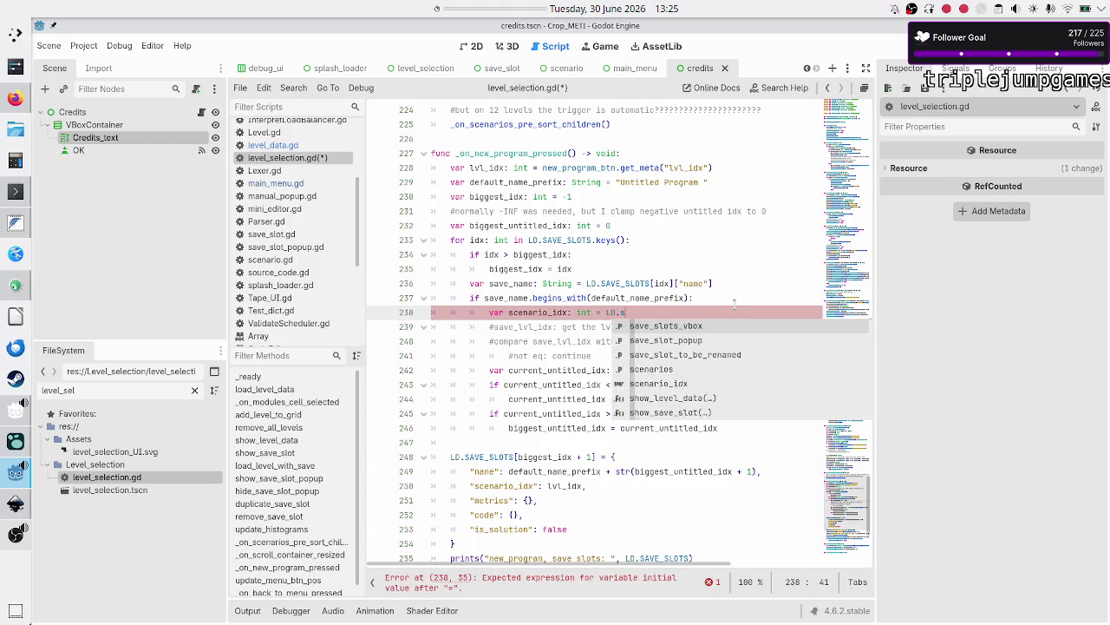
key("Return")
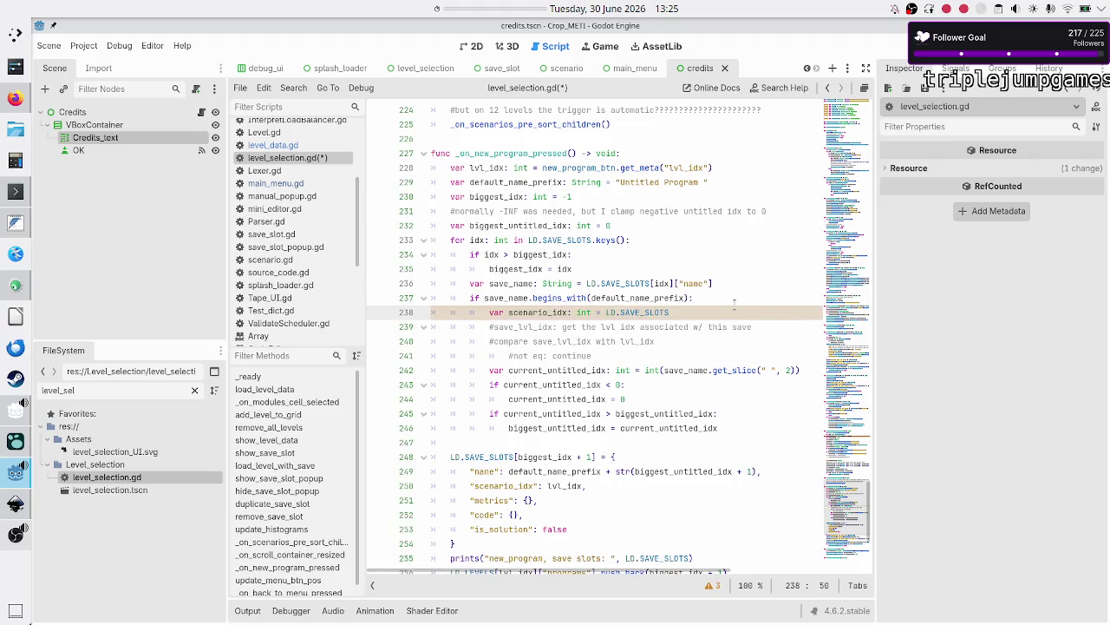
type("[]")
type("idx")
type("[\"scenario_idx")
type("\"]")
key("Right")
key("Right")
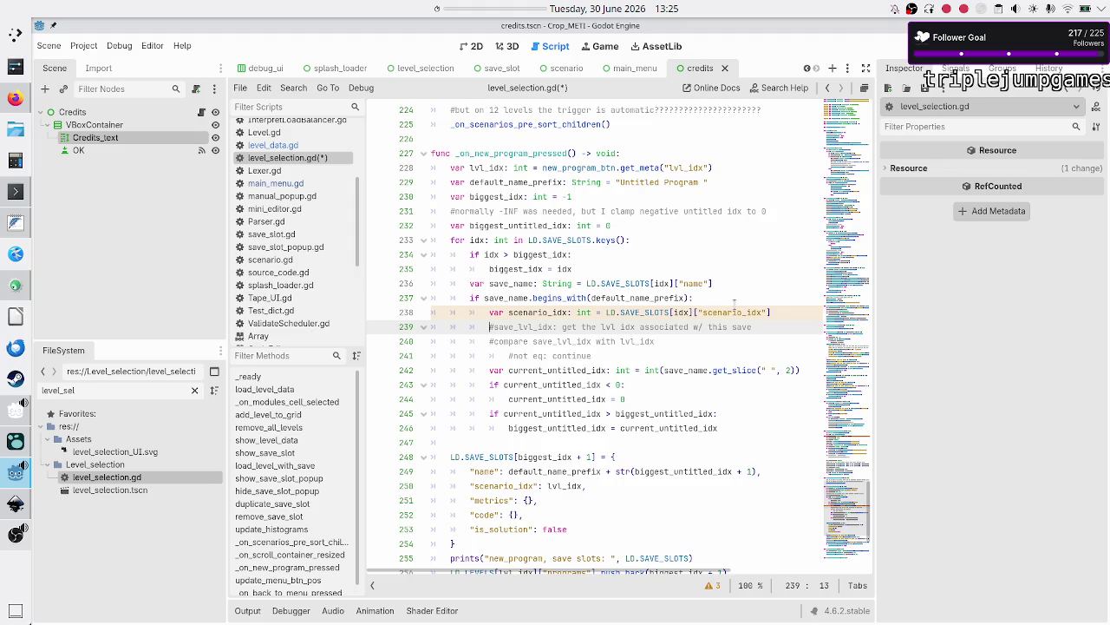
key("Up")
key("Down")
key("Up")
key("Right")
Add 'if scenario_idx != lvl_idx: continue' below the scenario_idx line.
key("Down")
key("Left")
key("Return")
key("Up")
type("i")
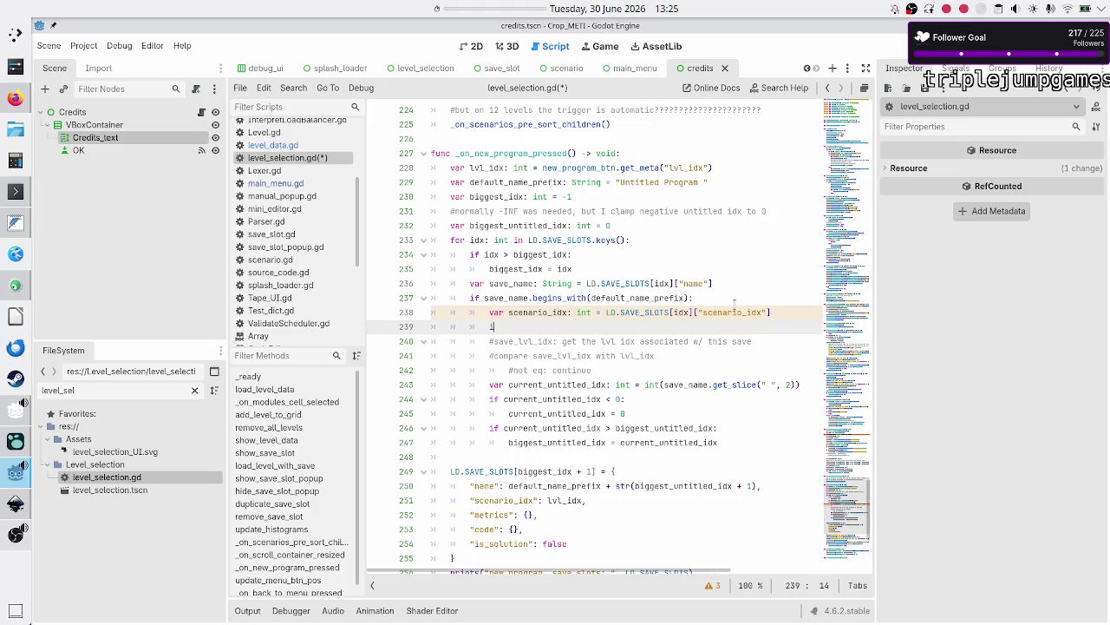
type("f scen")
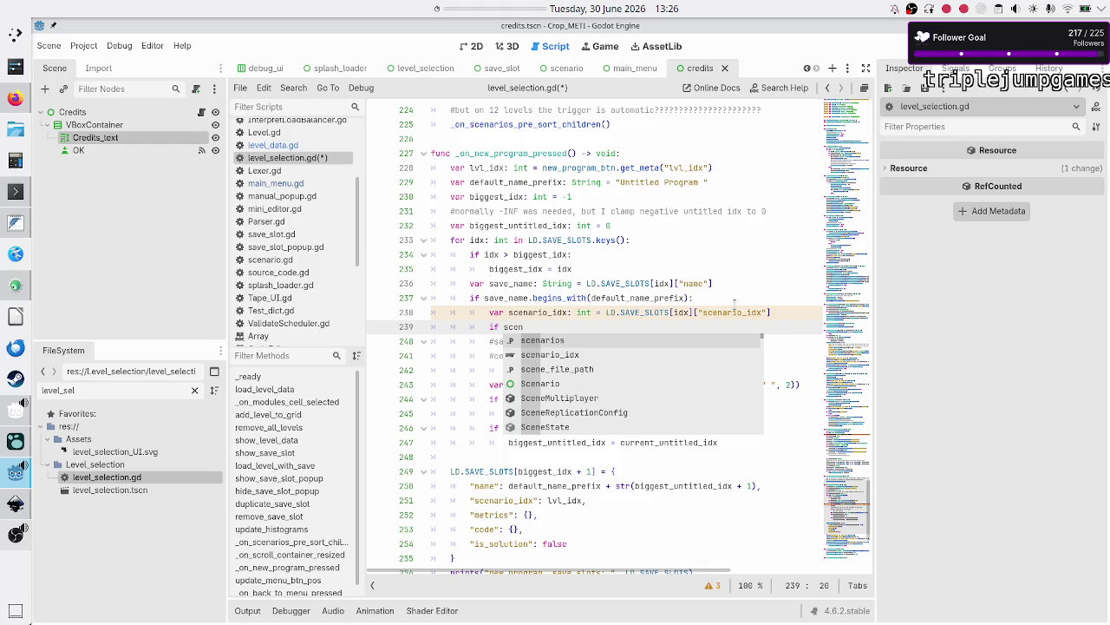
key("Return")
type("!")
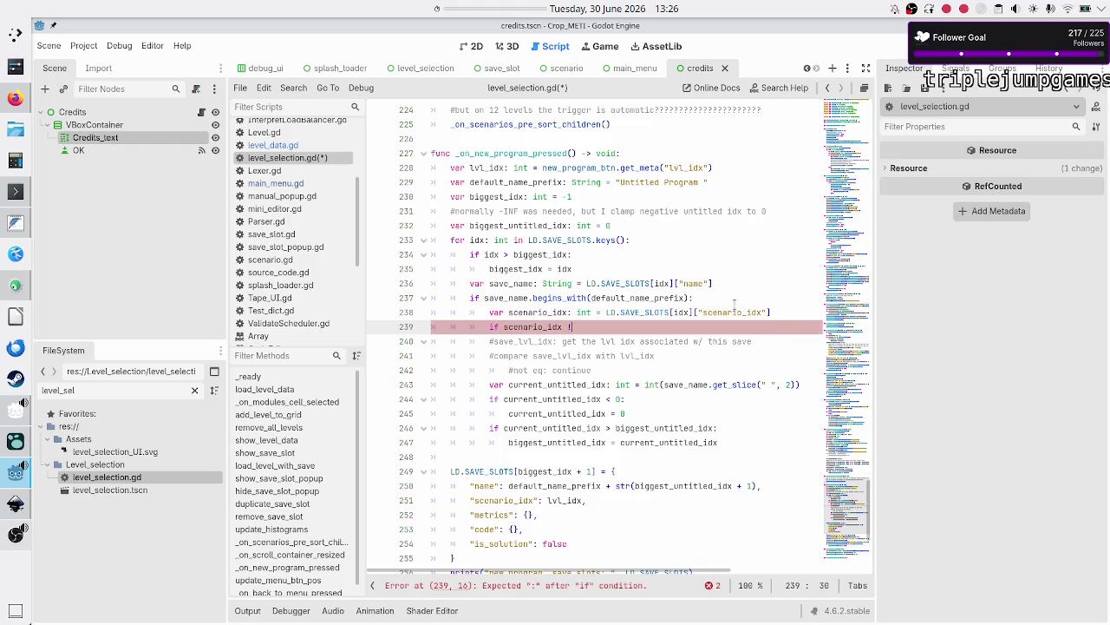
type("= lvl_")
key("Return")
type(":")
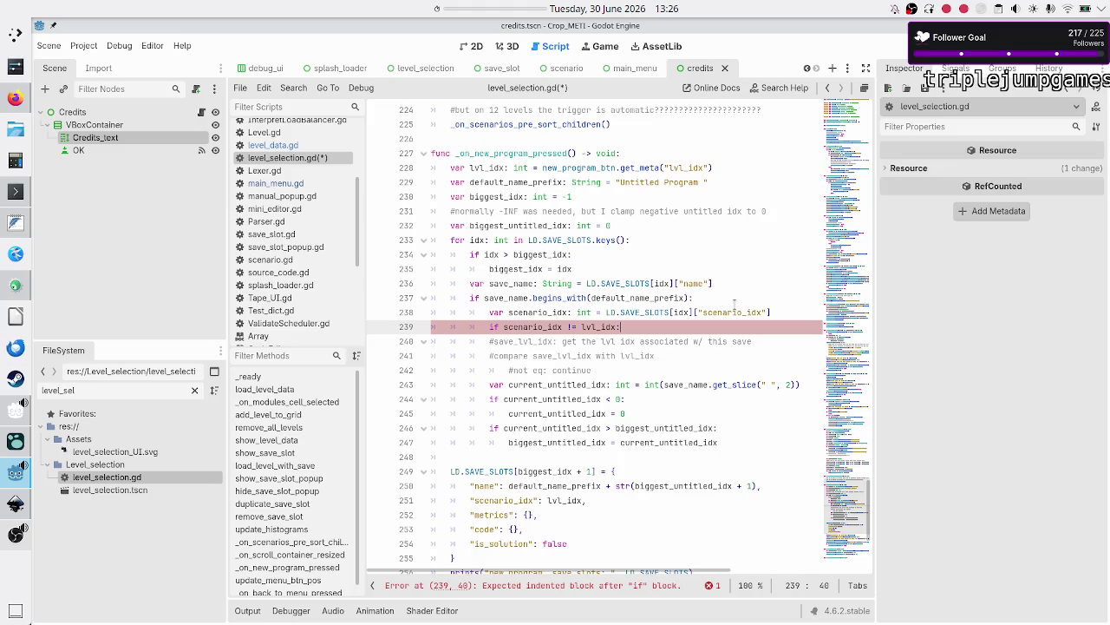
key("Return")
type("continue")
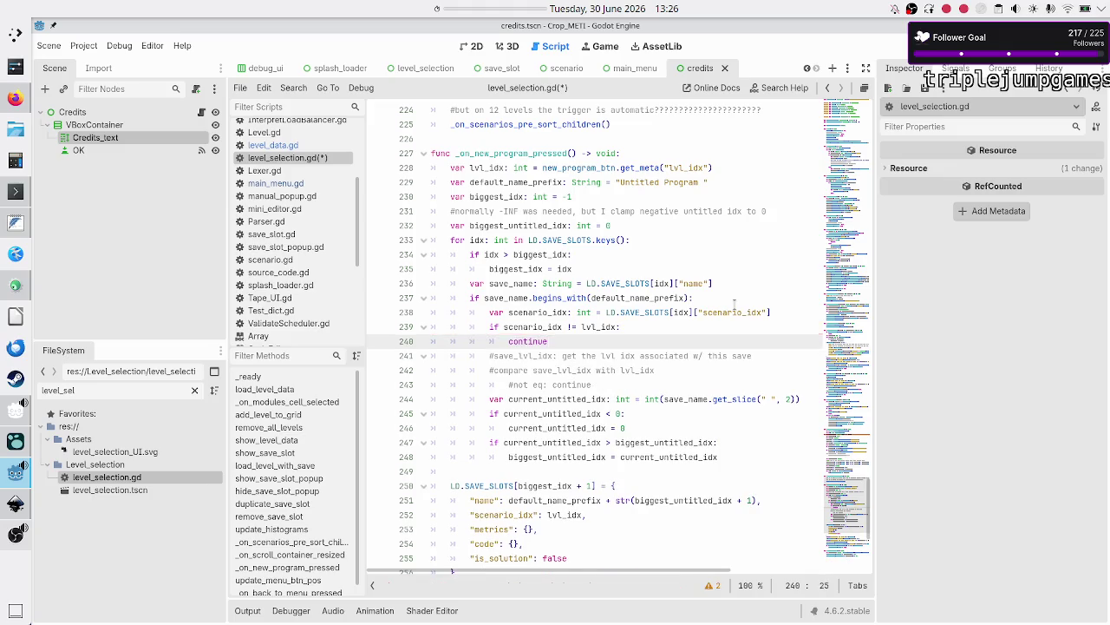
Delete the obsolete planning comments and save level_selection.gd.
key("shift+Down")
key("shift+Down")
key("shift+Down")
key("Delete")
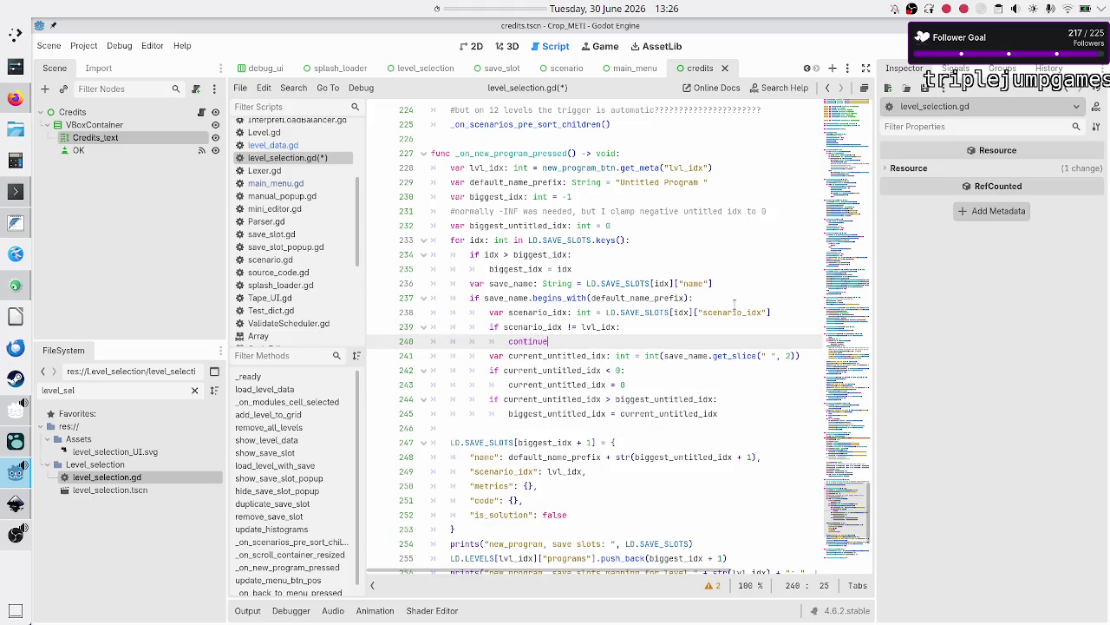
key("ctrl+s")
In Konsole, list the game's user data files and open save_data.json with less.
left_click(15, 191)
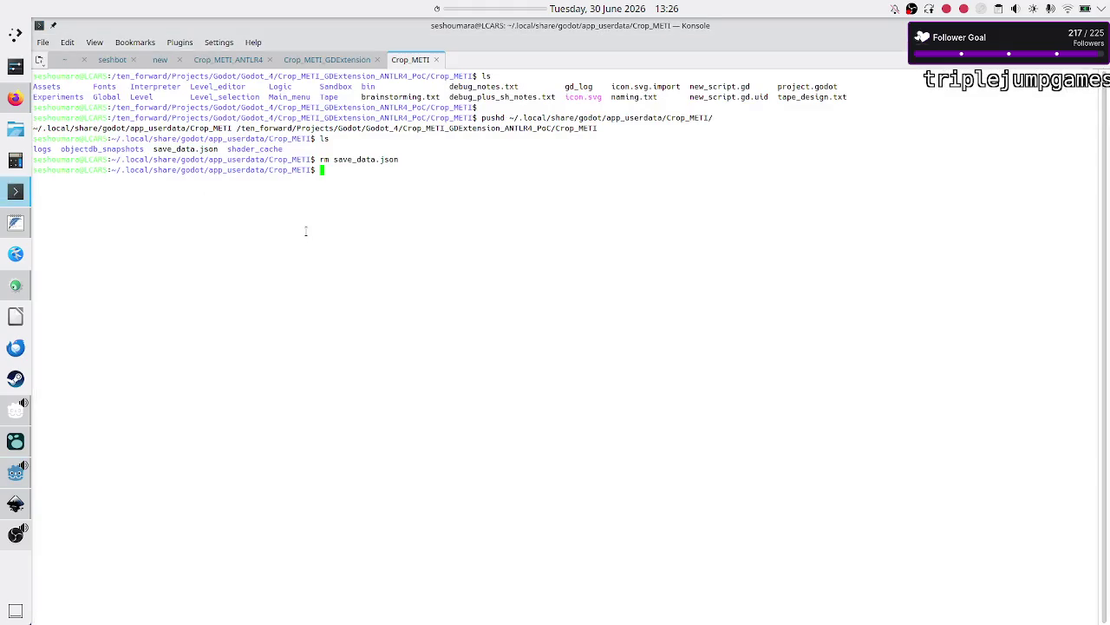
type("ls")
key("Return")
type("less sa")
key("Tab")
key("Return")
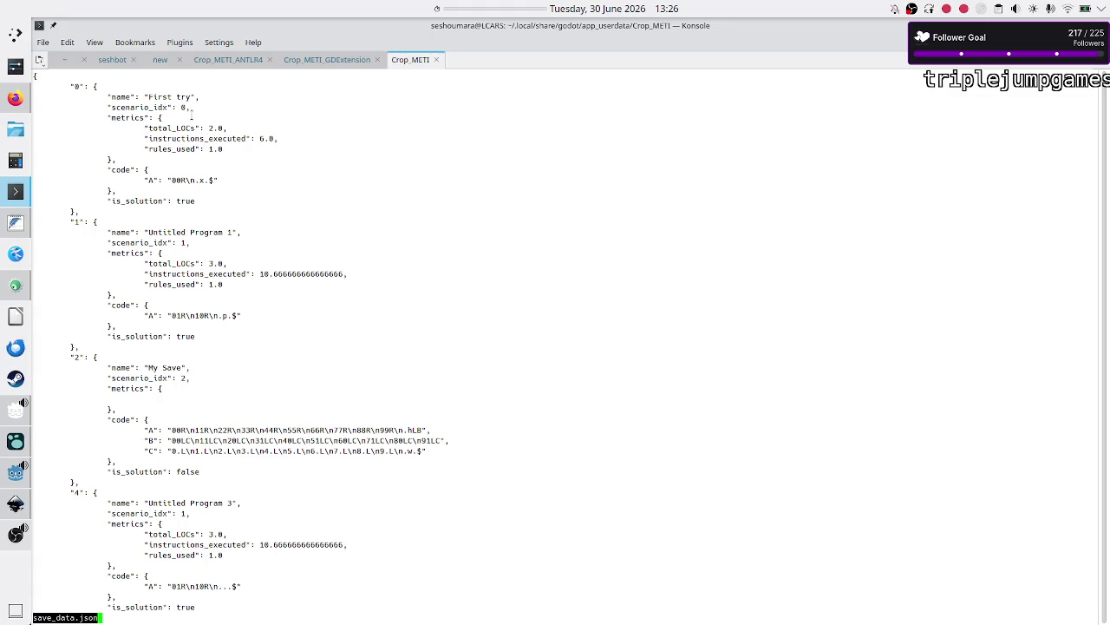
Review the save entries, checking Untitled Program 1's name and scenario_idx, then quit less.
left_click_drag(191, 111, 163, 114)
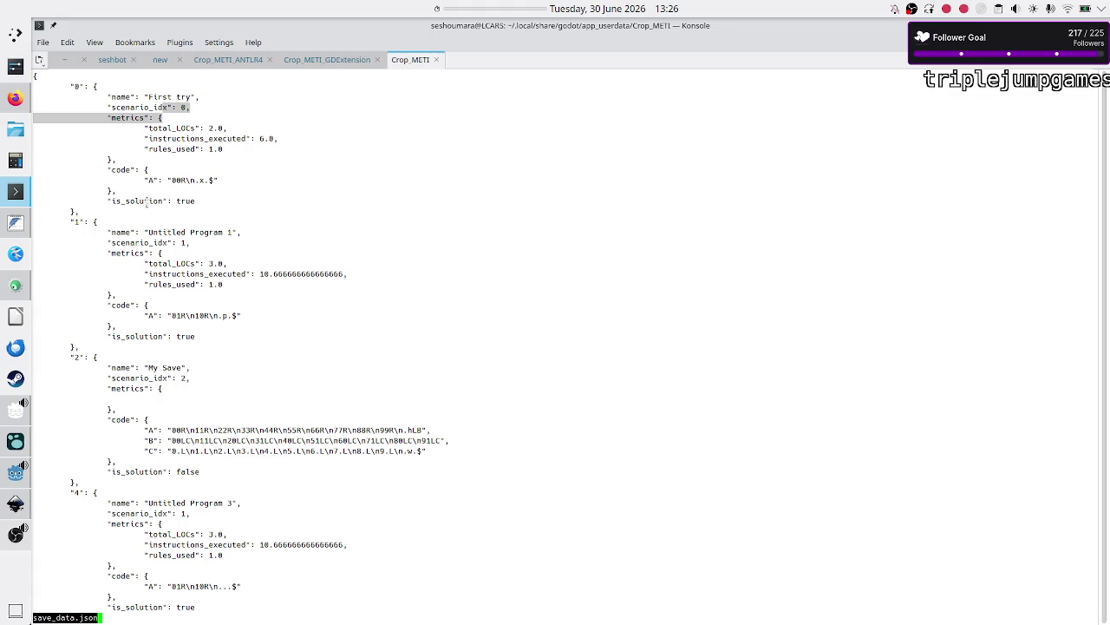
left_click_drag(176, 232, 235, 231)
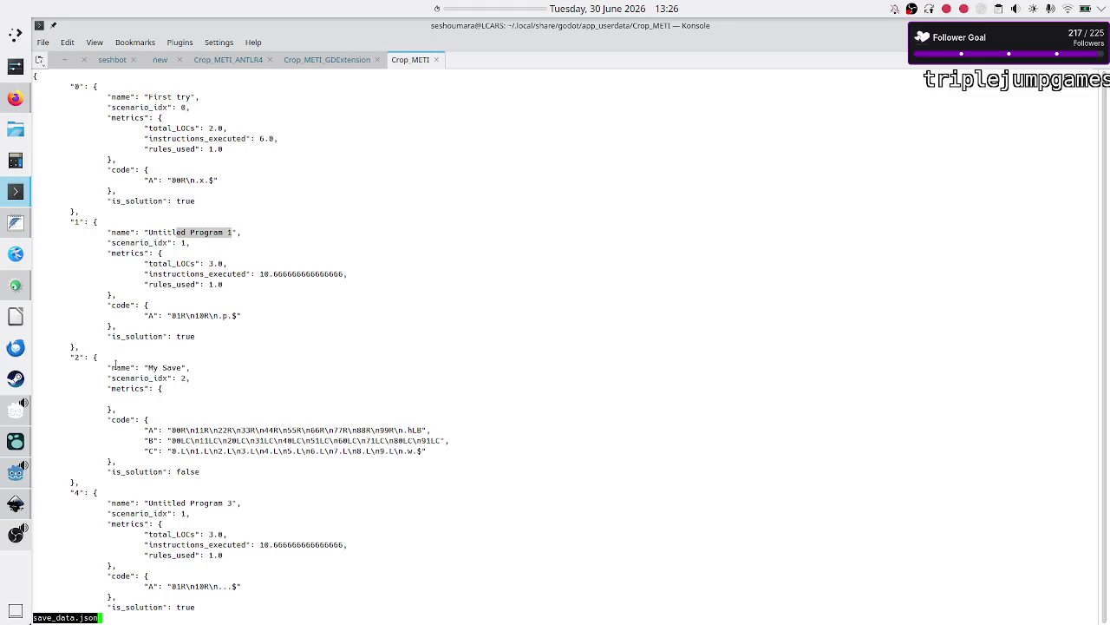
mouse_move(202, 232)
left_mouse_down()
mouse_move(123, 243)
mouse_move(204, 242)
left_mouse_up()
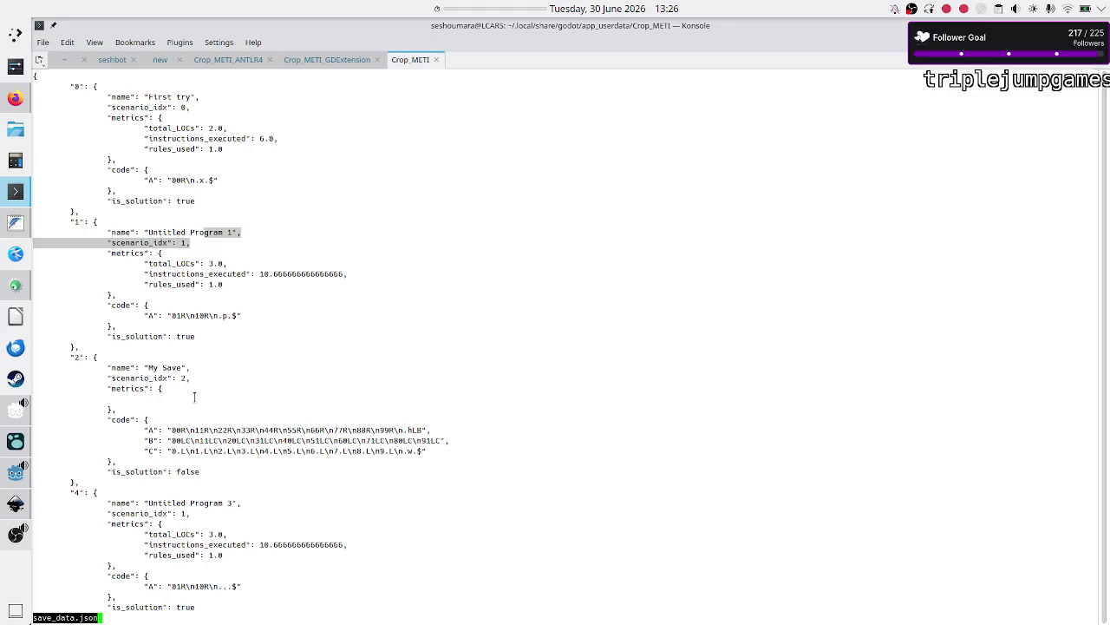
key("Down")
key("Down")
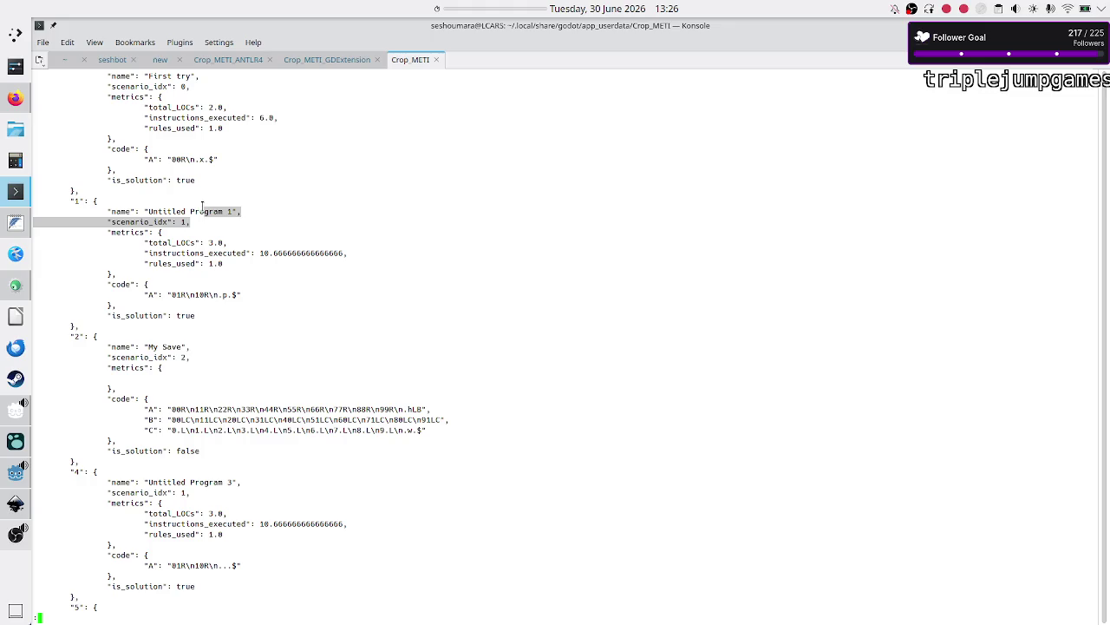
scroll(201, 210, "up", 1)
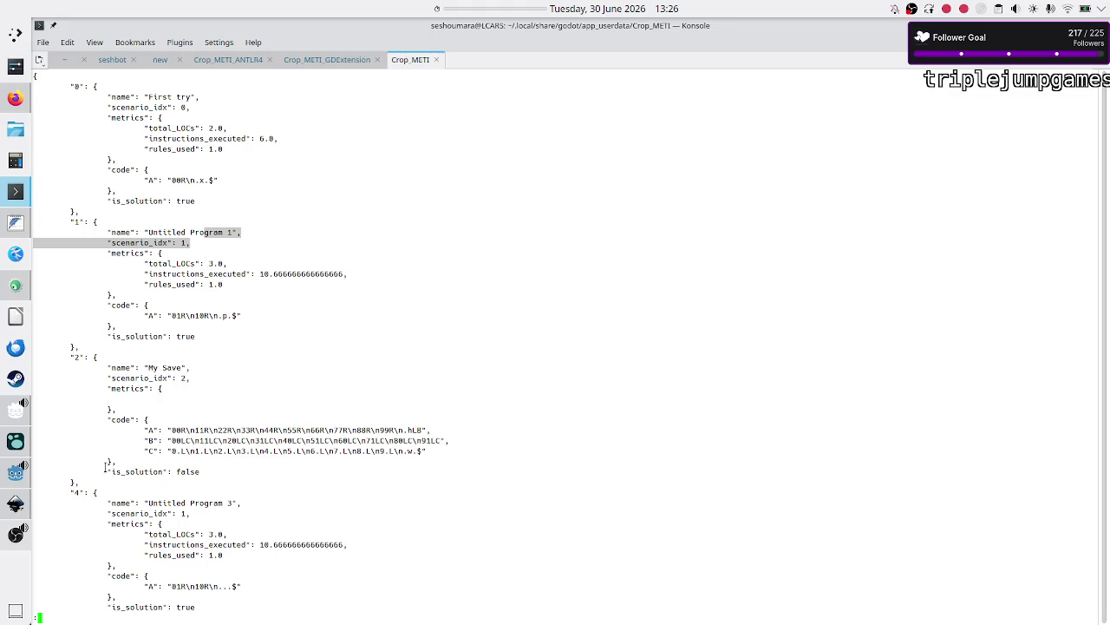
scroll(158, 481, "down", 2)
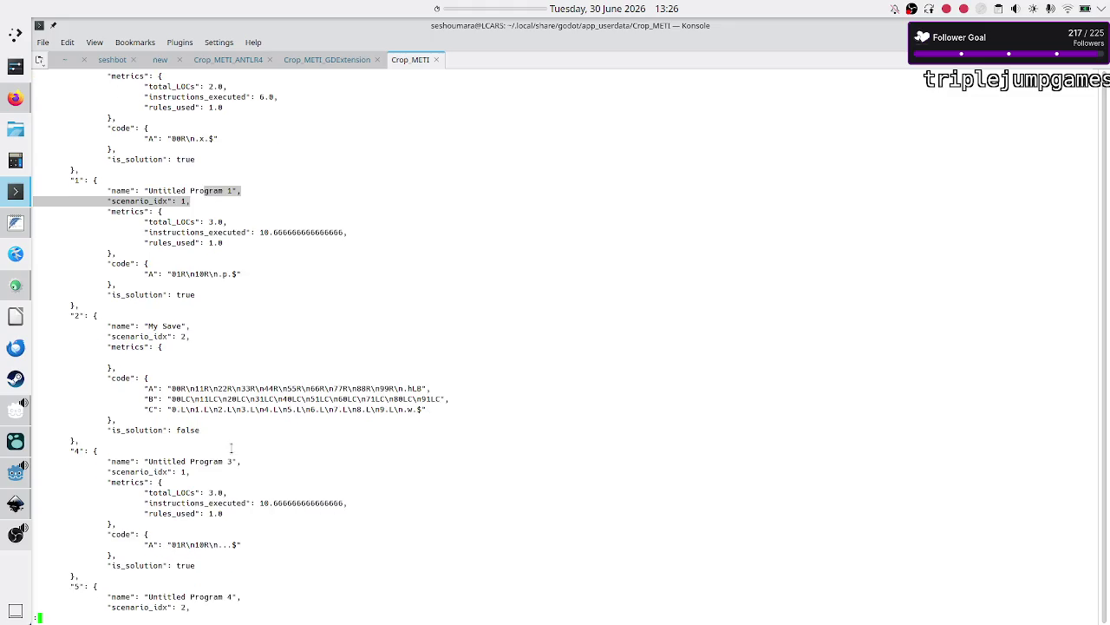
scroll(214, 486, "down", 8)
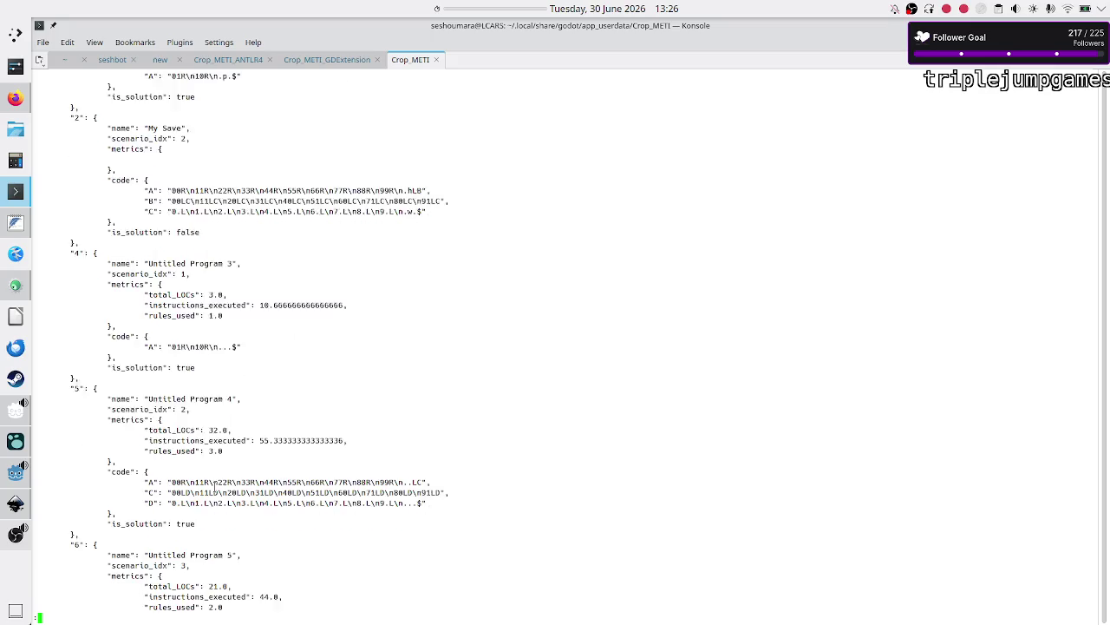
scroll(215, 486, "down", 8)
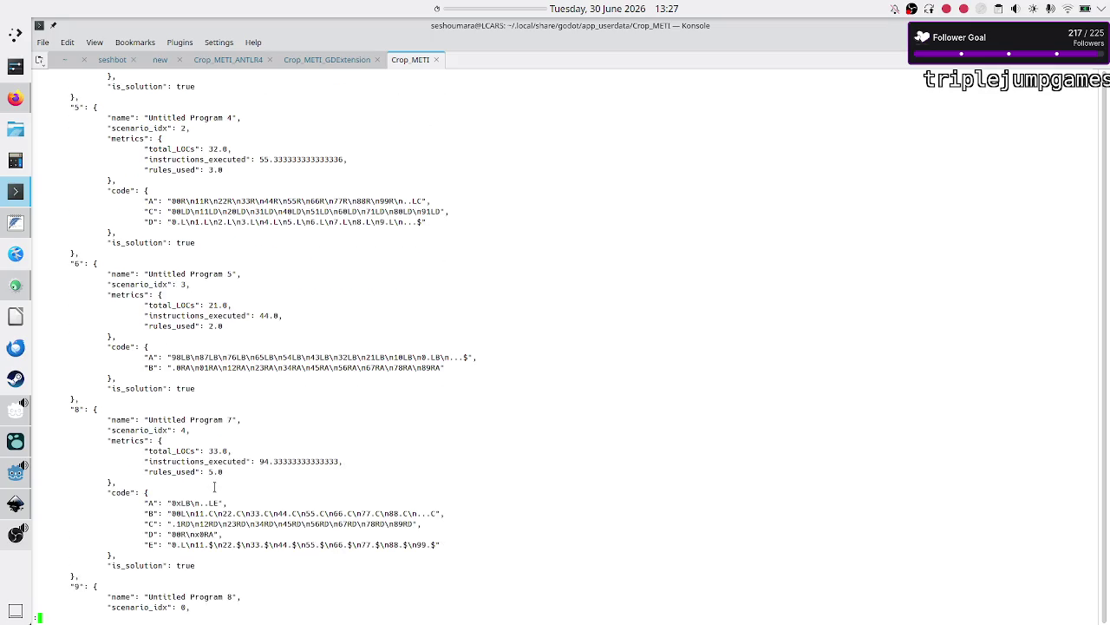
scroll(214, 486, "down", 4)
scroll(214, 485, "down", 8)
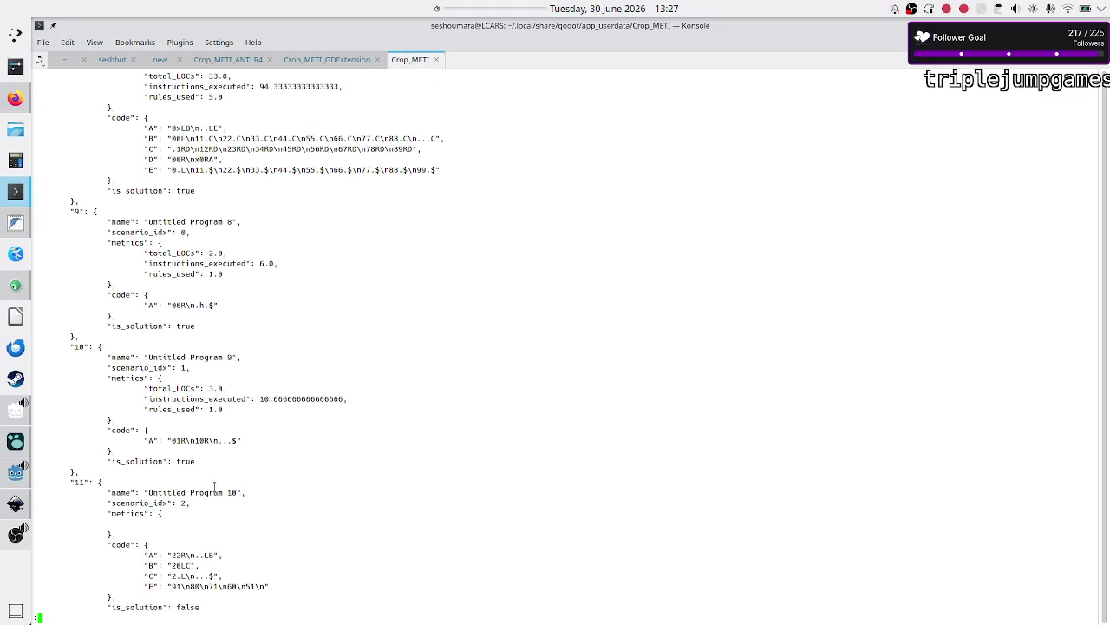
scroll(214, 485, "down", 3)
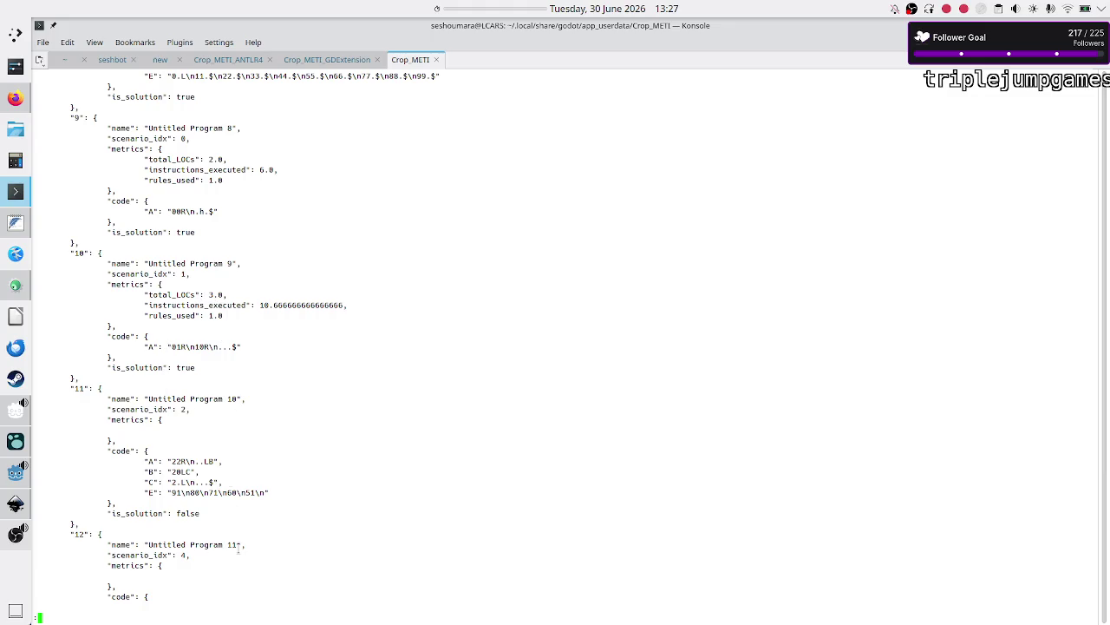
scroll(239, 548, "down", 5)
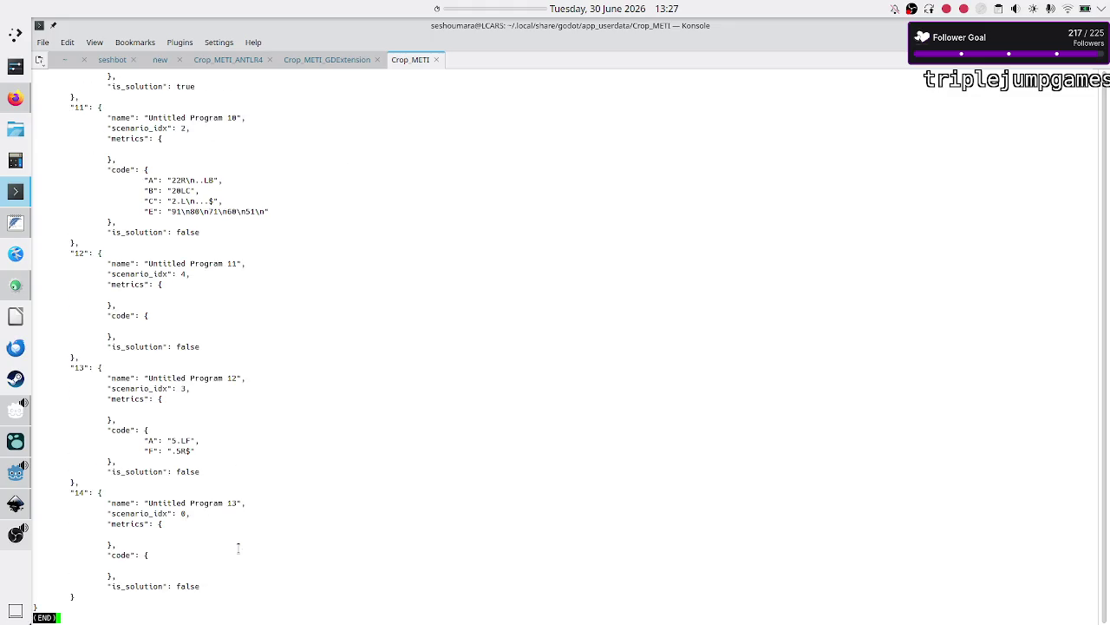
key("q")
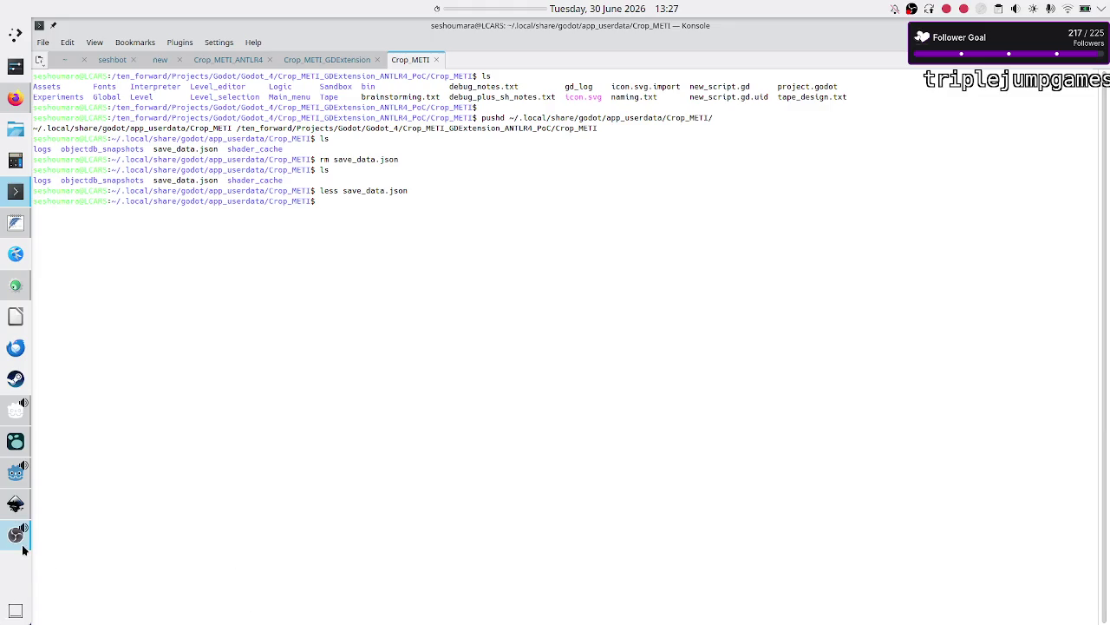
Bring the Godot editor forward and run the Crop_METI project.
mouse_move(15, 542)
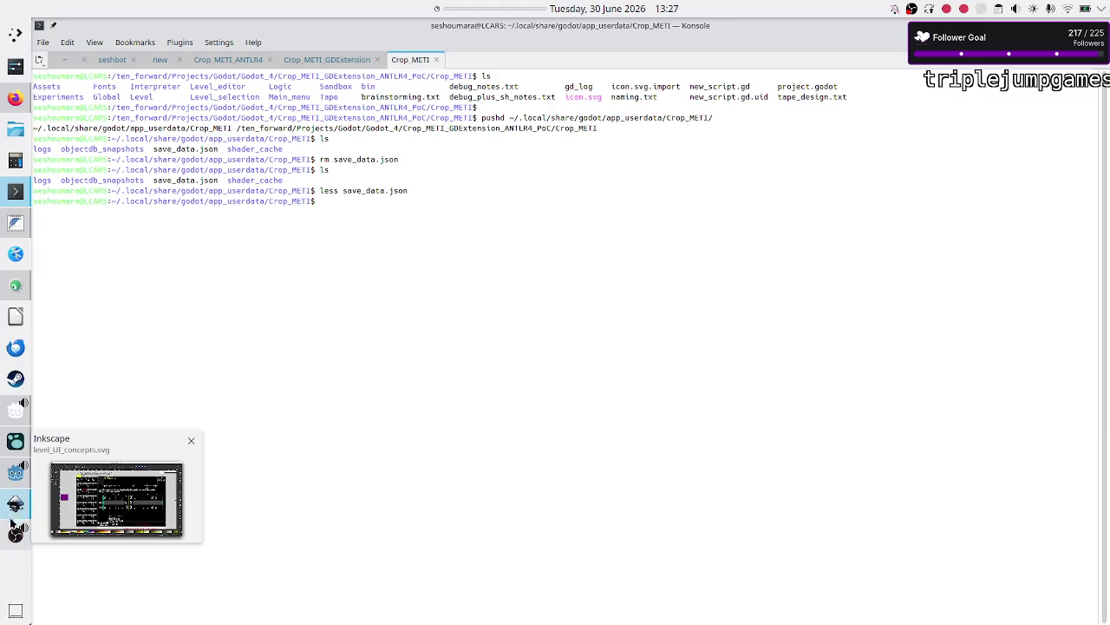
left_click(16, 473)
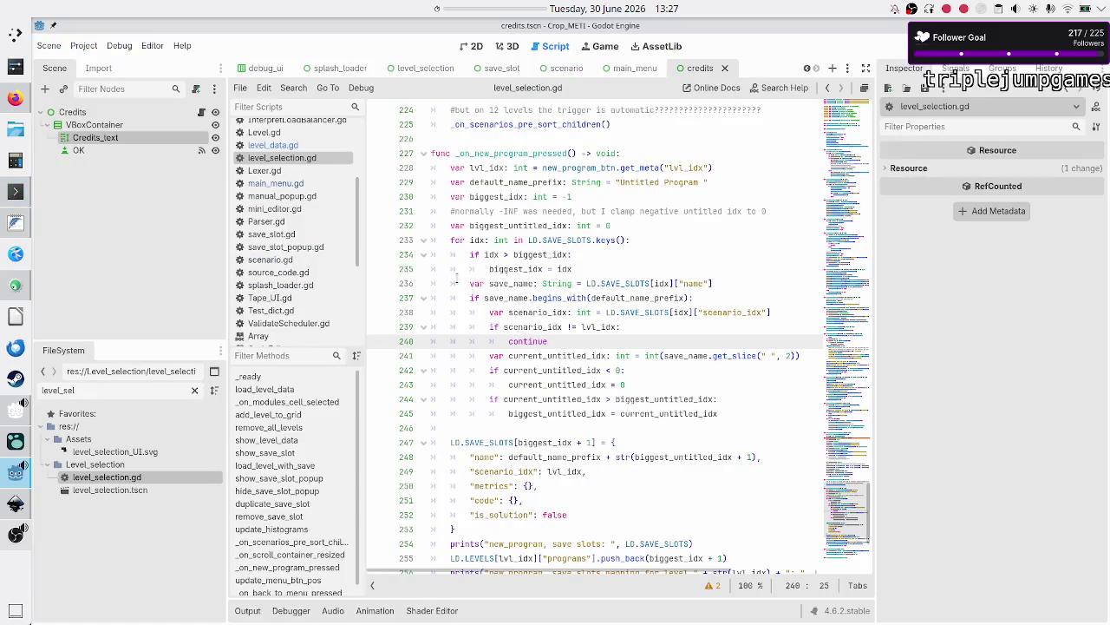
left_click(907, 51)
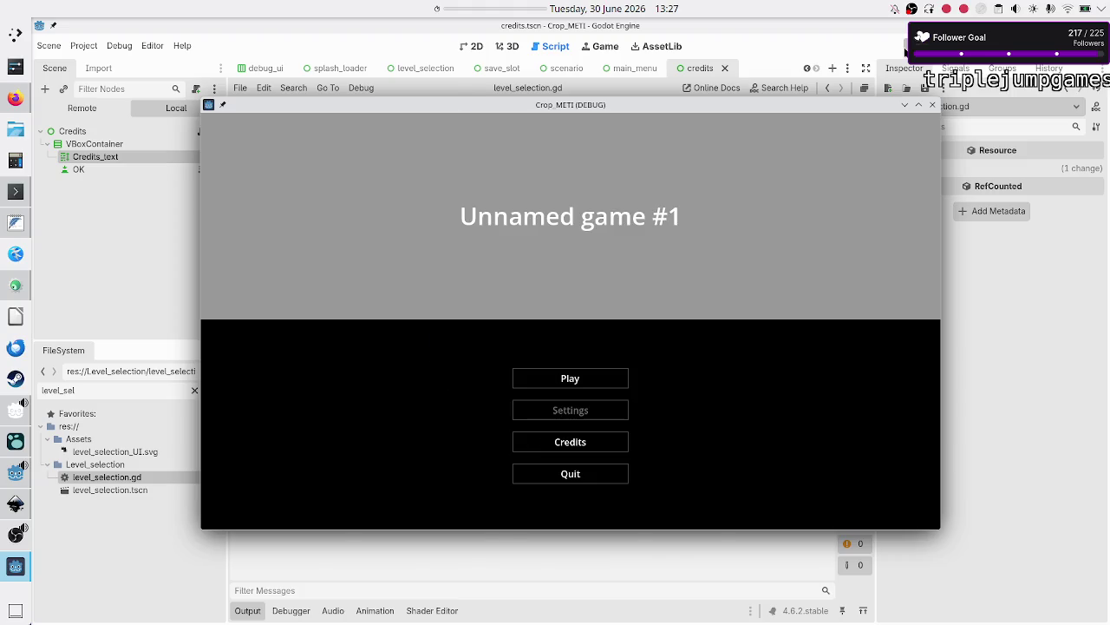
Browse the Unary, Binary and Decimal scenarios, ending on Bit flipper's programs 1, 3 and 9.
left_click(580, 376)
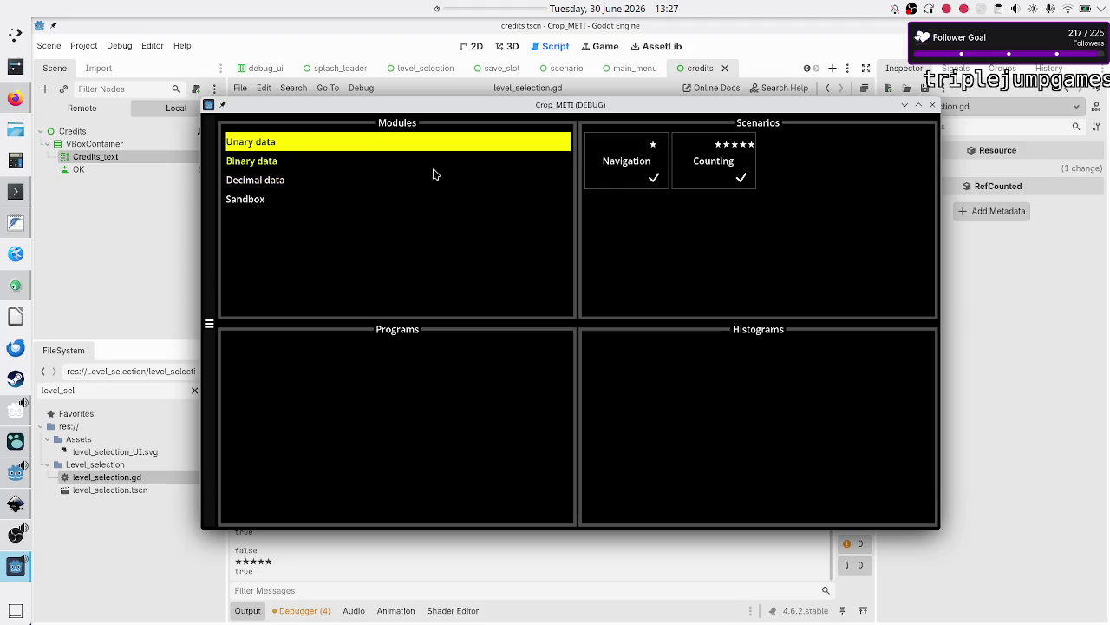
left_click(625, 153)
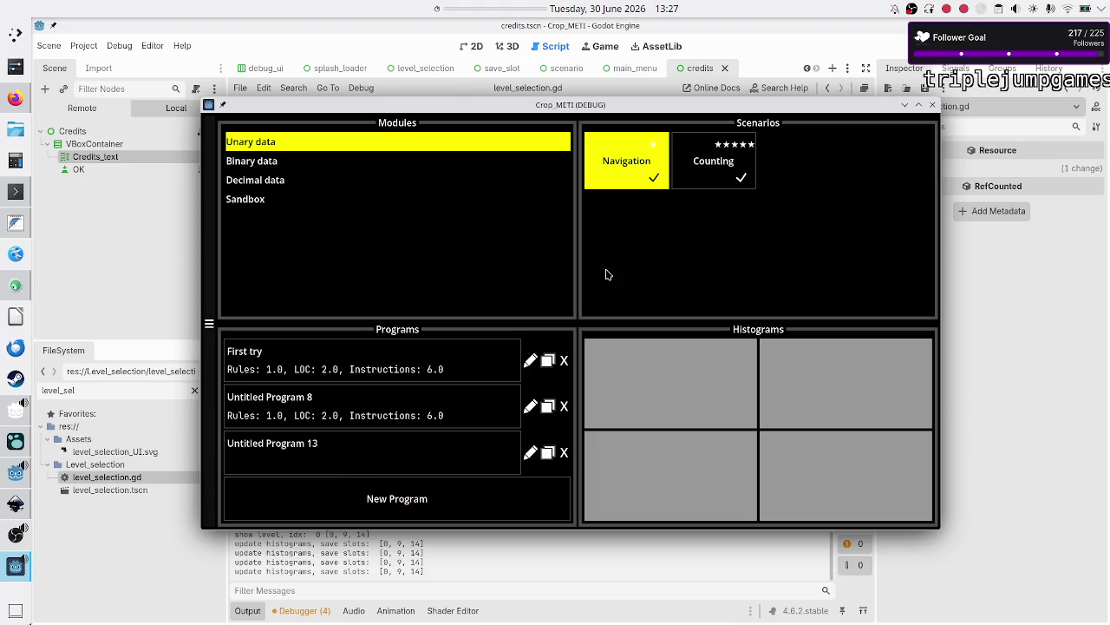
left_click(715, 177)
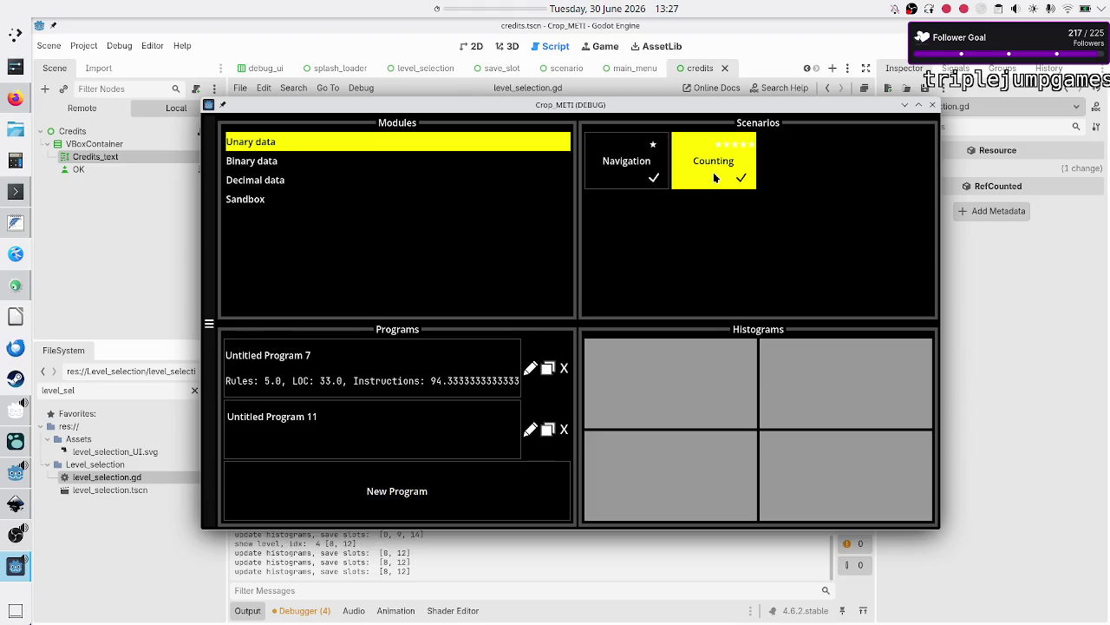
left_click(296, 162)
left_click(618, 169)
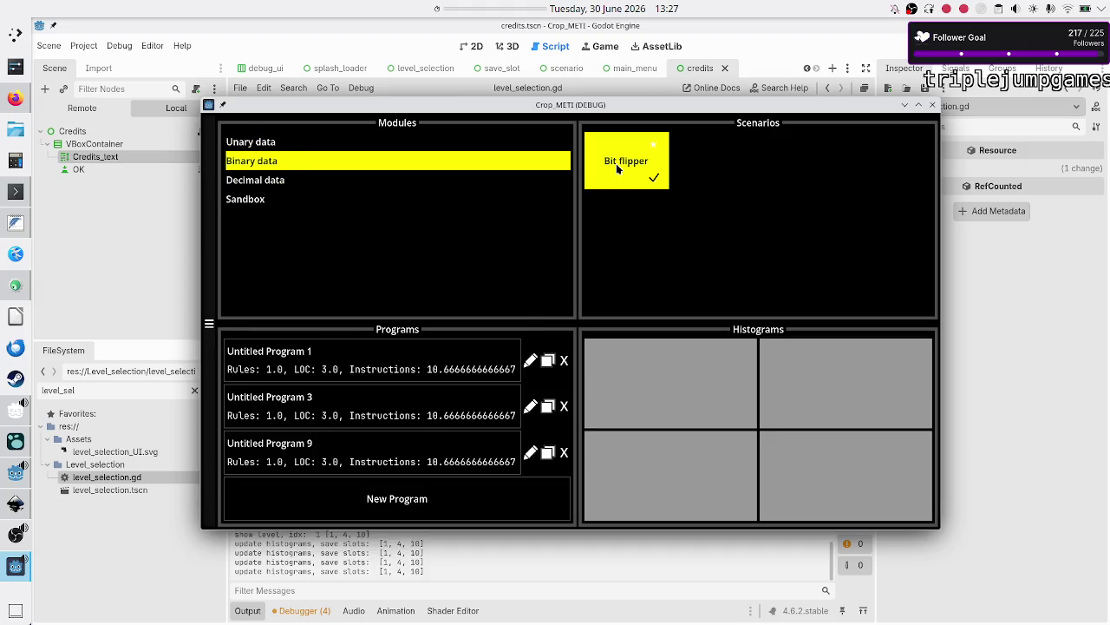
left_click(344, 185)
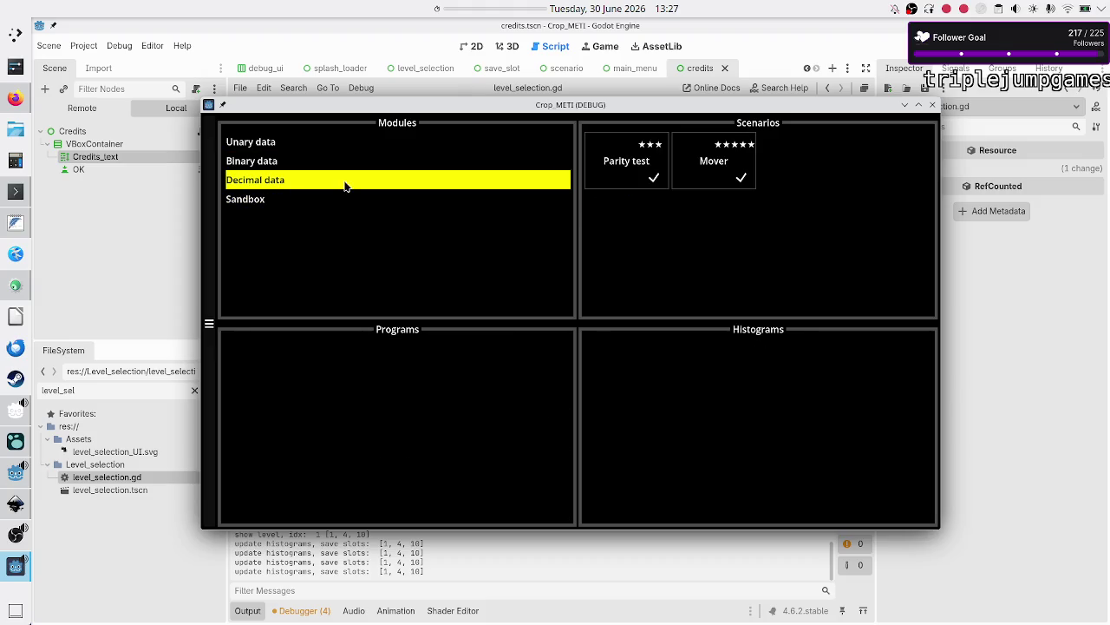
left_click(605, 174)
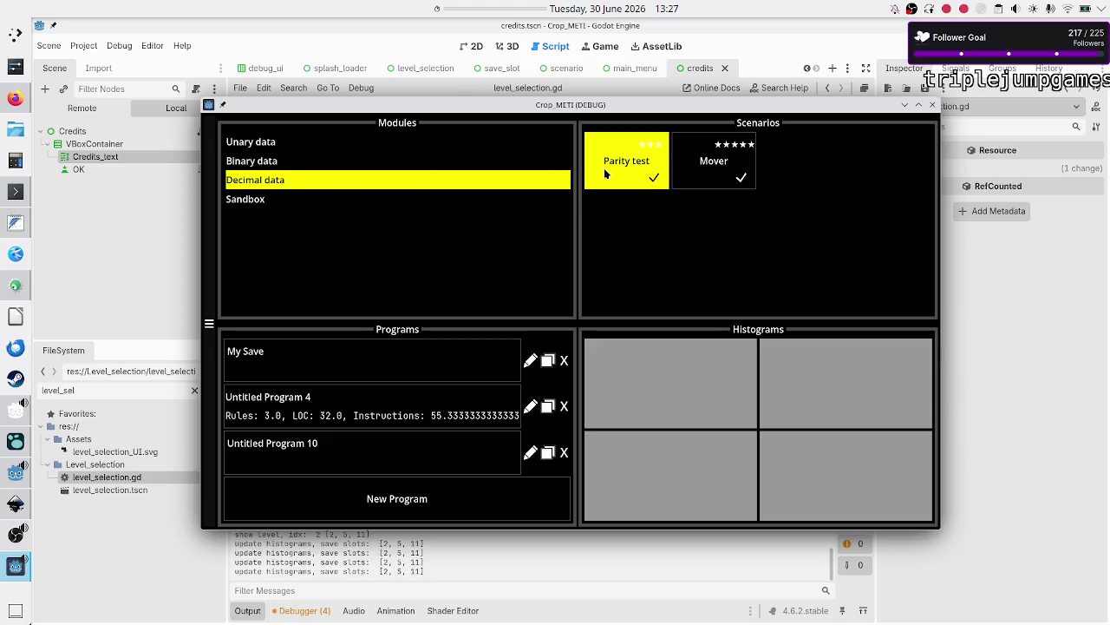
left_click(696, 174)
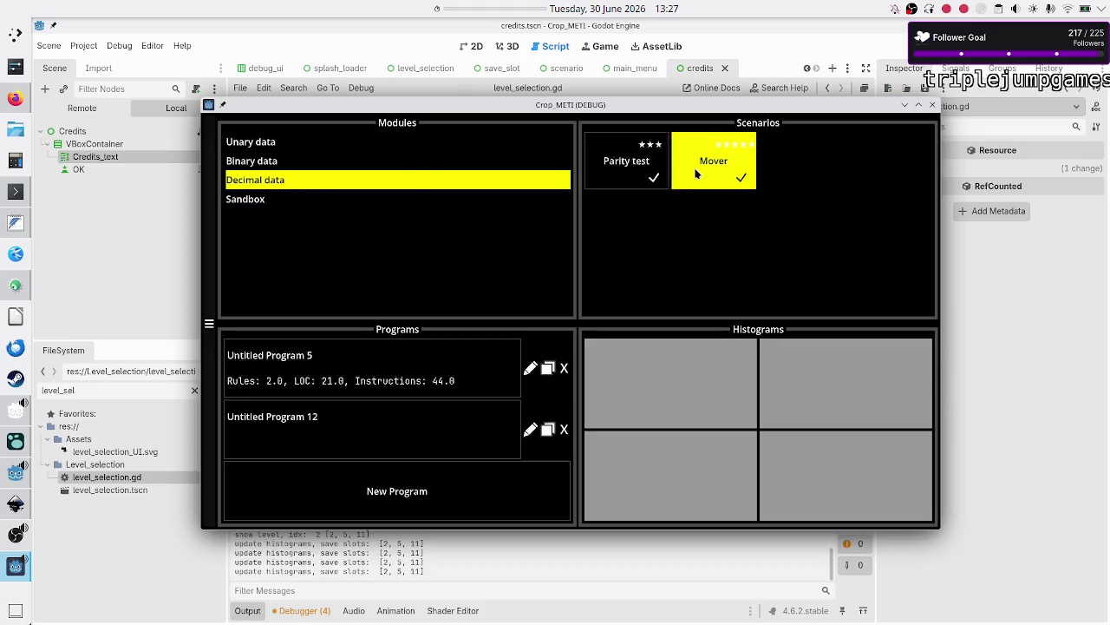
left_click(645, 169)
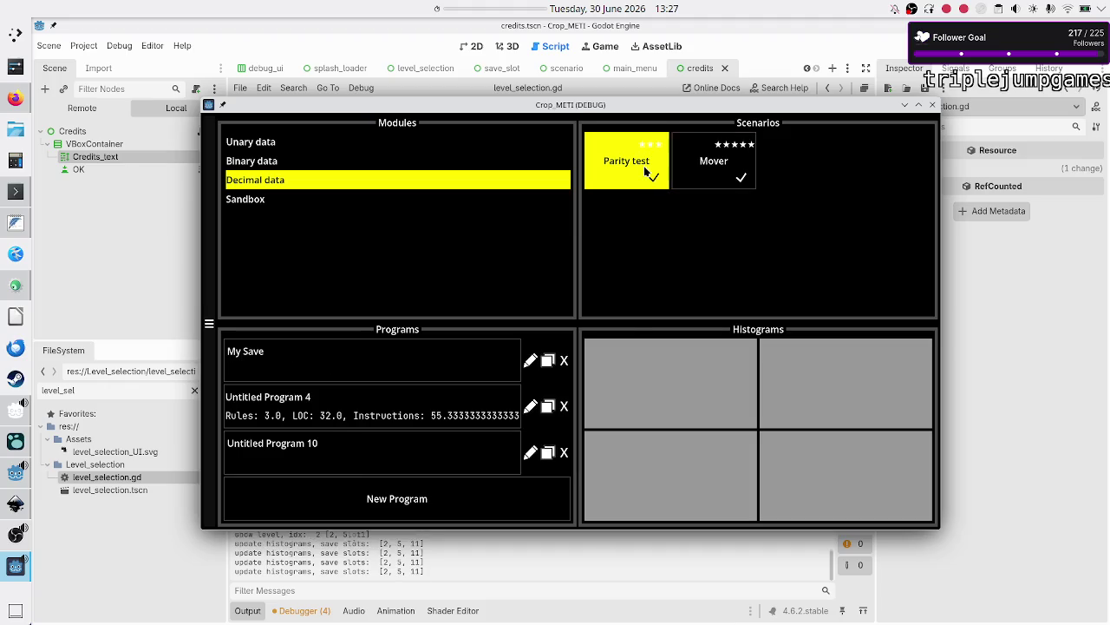
left_click(324, 164)
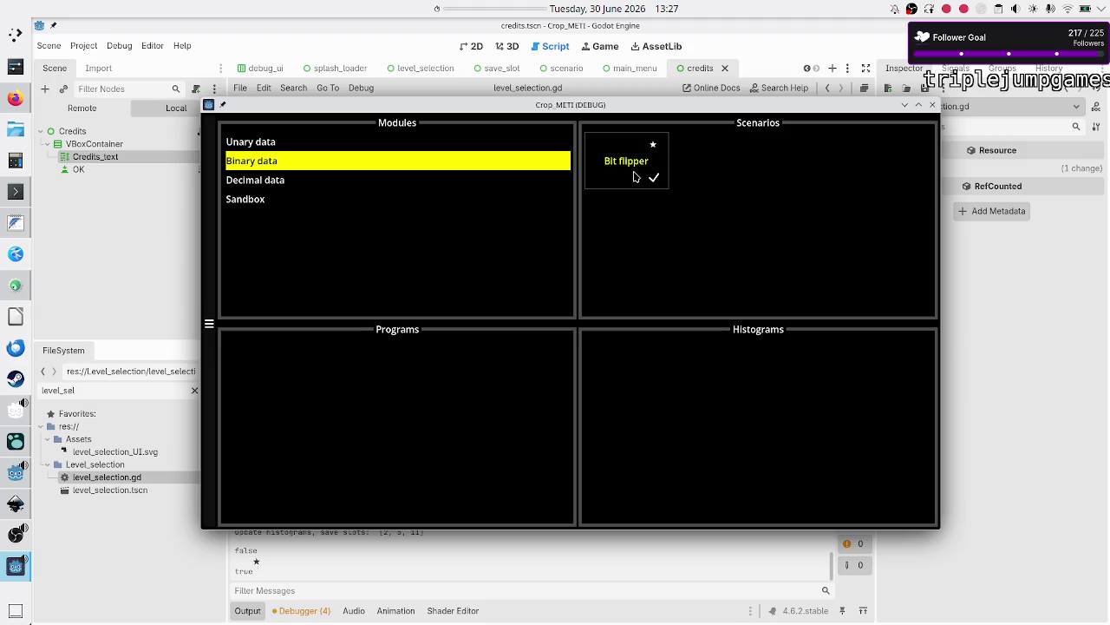
left_click(636, 177)
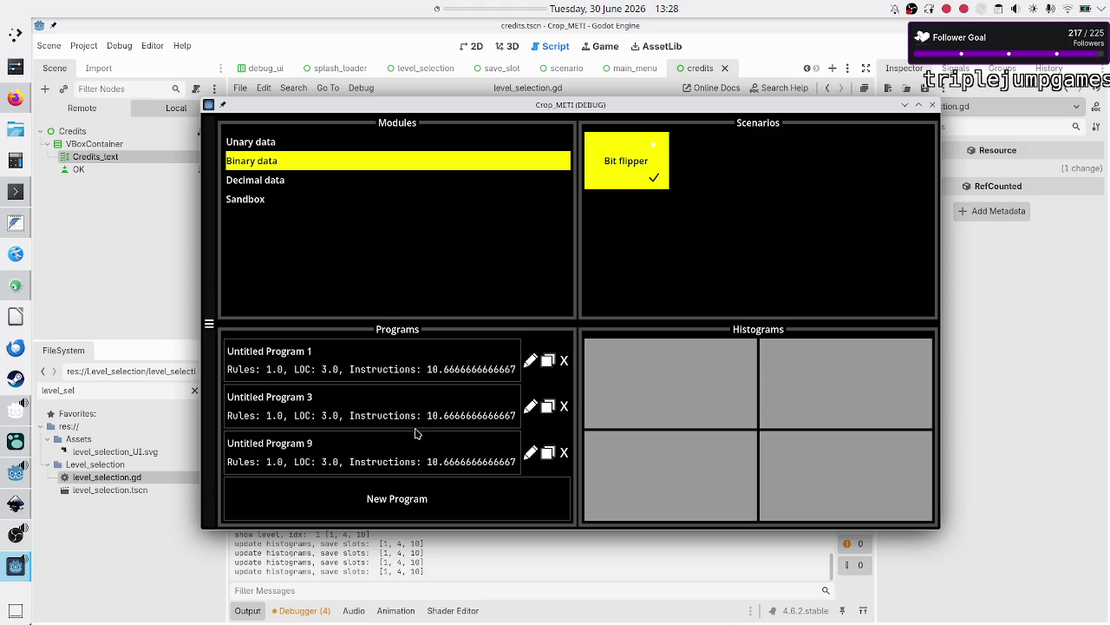
Create a new Bit flipper program, Untitled Program 10, then switch to the text editor.
left_click(397, 501)
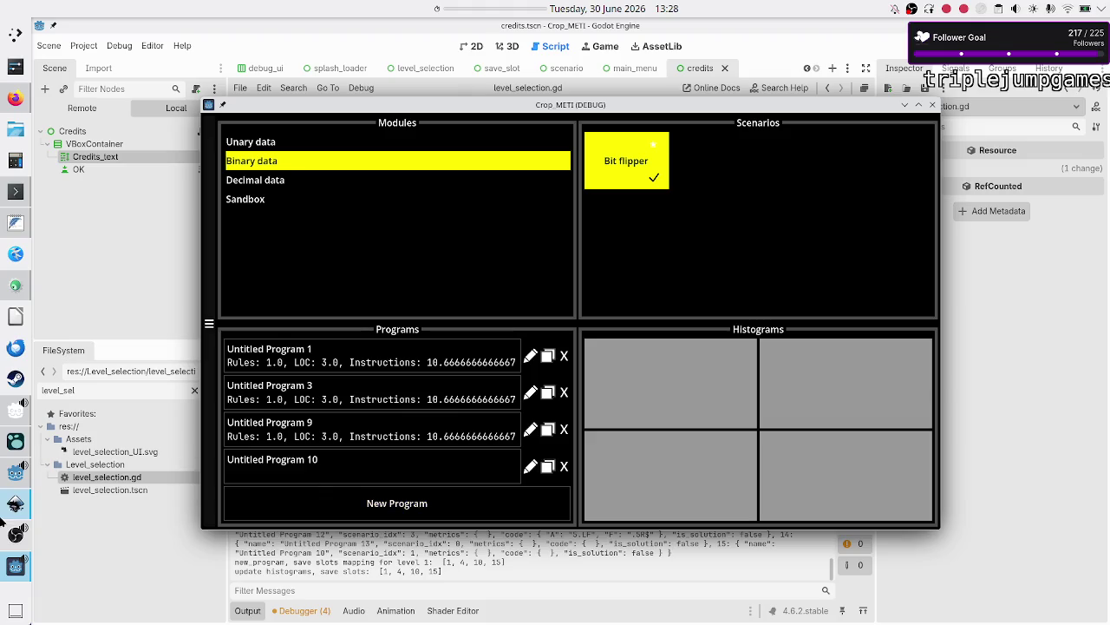
left_click(10, 226)
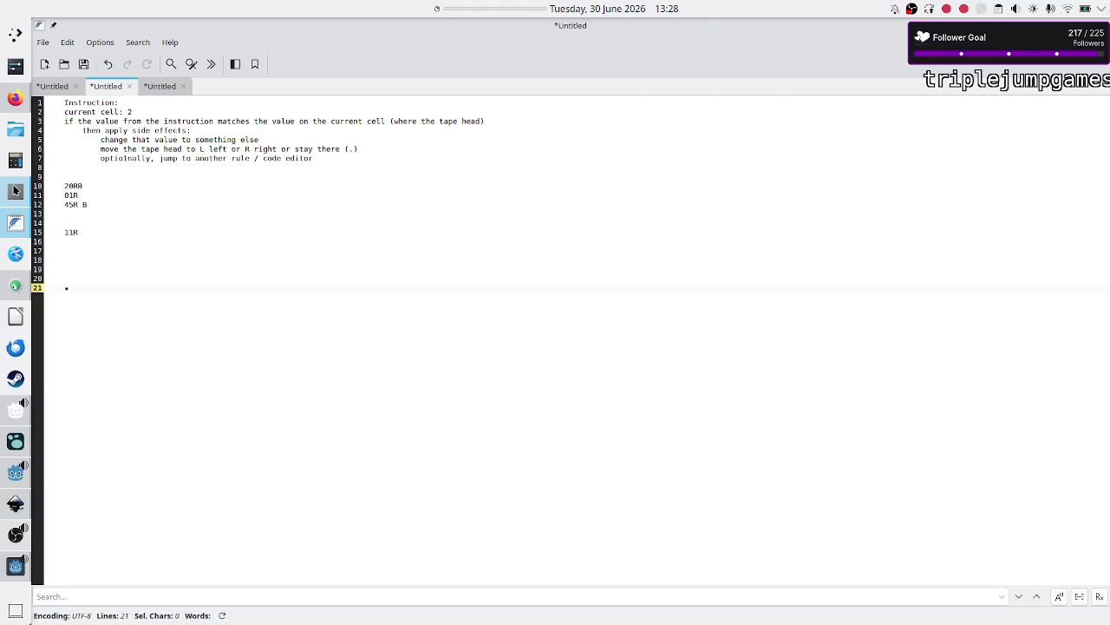
Rerun less on save_data.json to confirm entry 15 is Untitled Program 10, then return to the game.
left_click(16, 190)
key("Up")
key("Return")
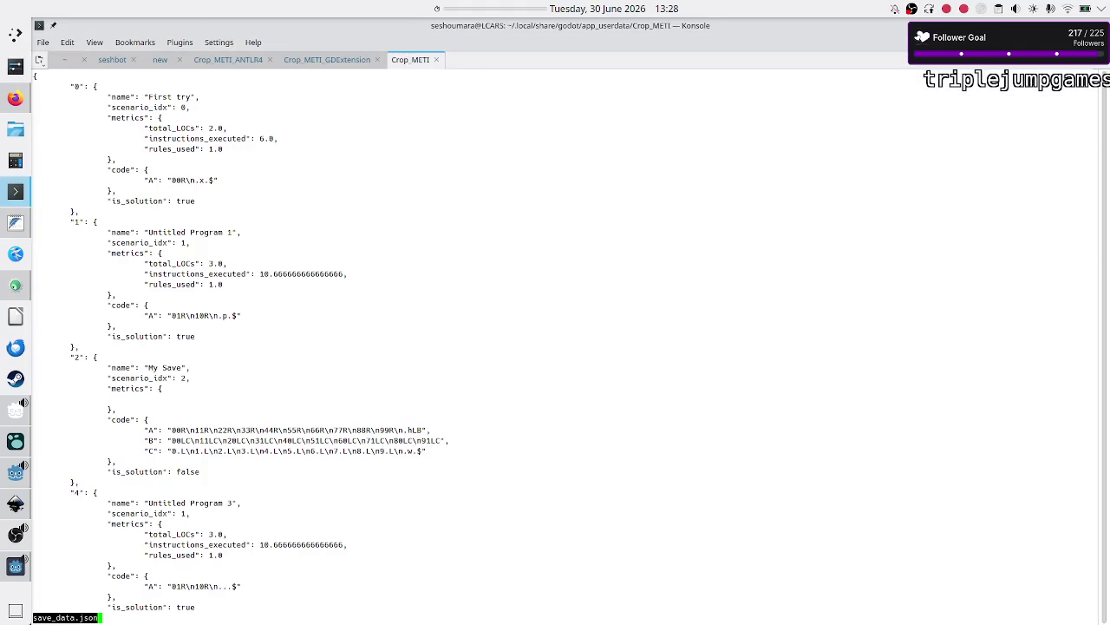
scroll(466, 259, "down", 15)
scroll(467, 259, "down", 20)
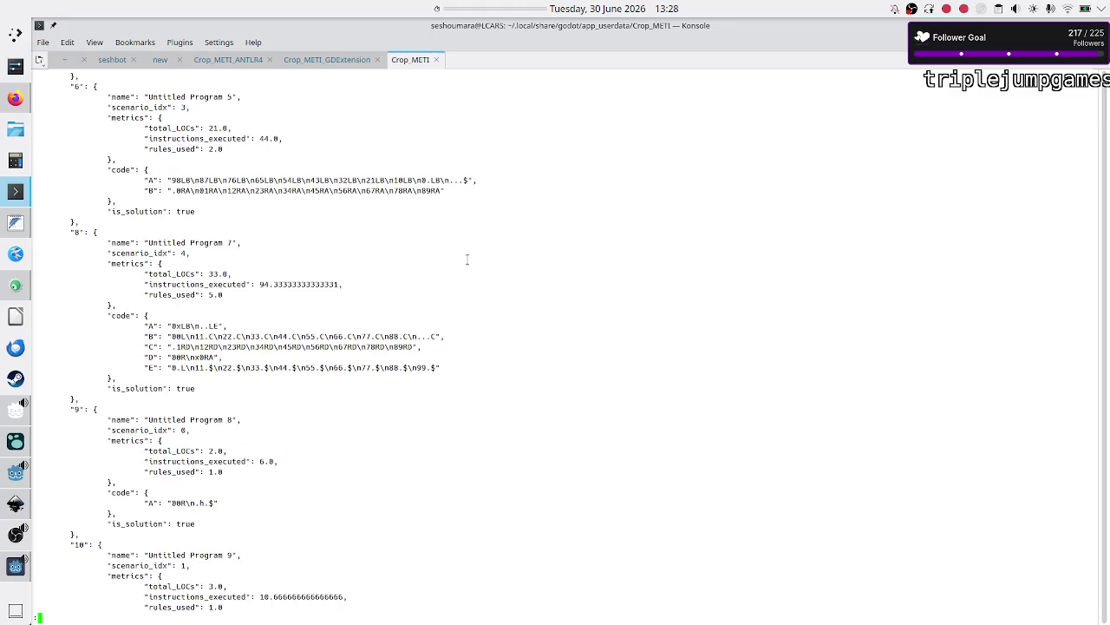
scroll(467, 258, "down", 2)
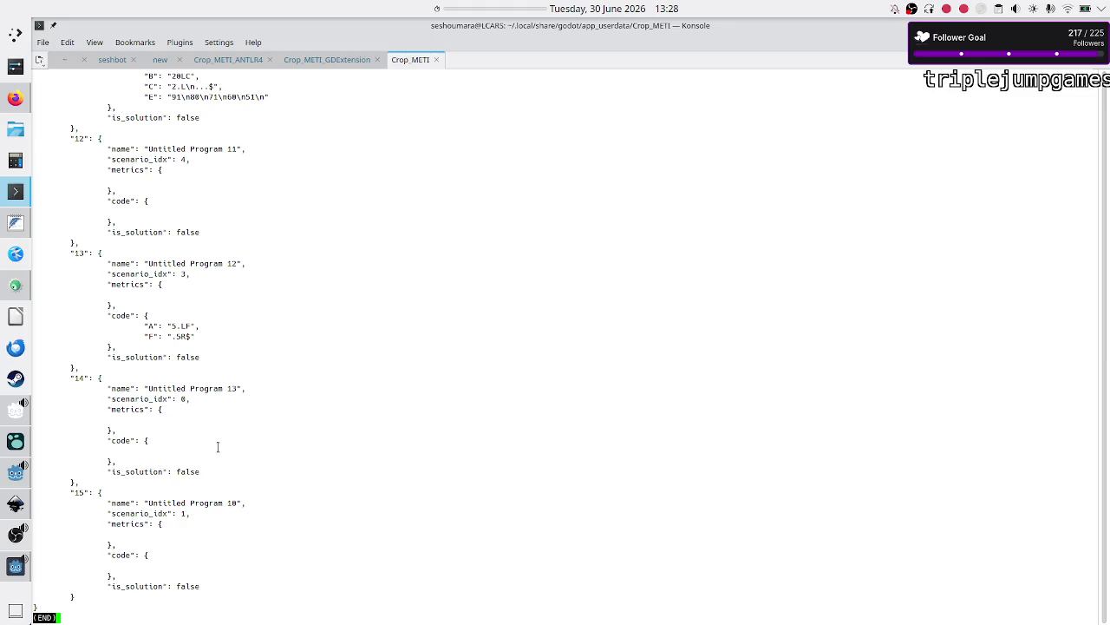
left_click_drag(228, 388, 255, 388)
left_click_drag(218, 503, 246, 504)
left_click(246, 504)
left_click(15, 566)
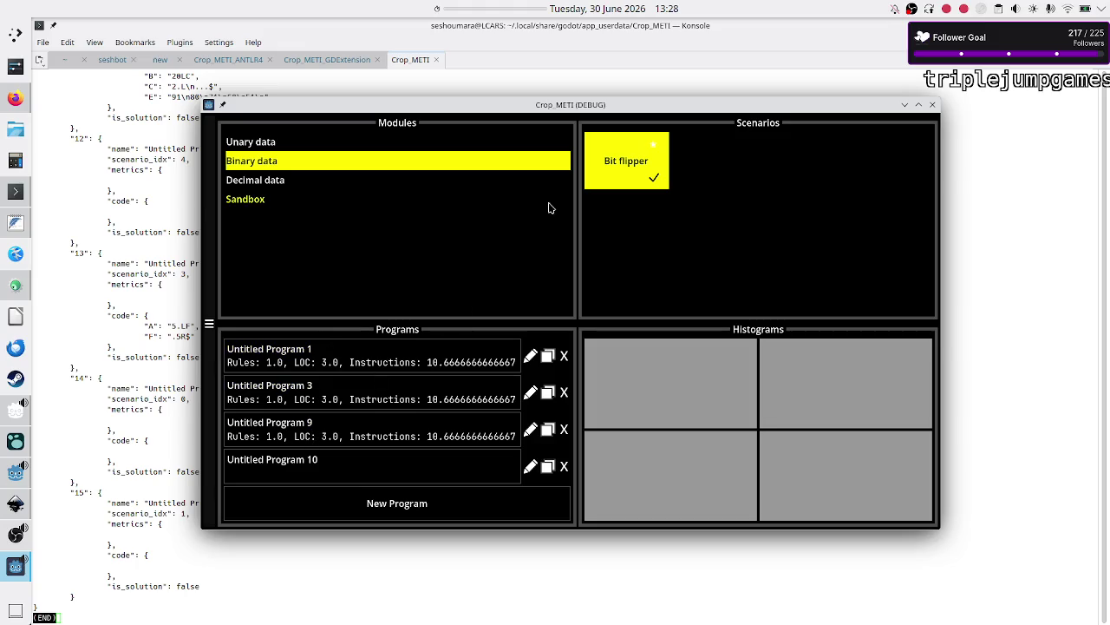
Delete Bit flipper's Untitled Programs 10, 9, 3 and 1.
left_click(563, 467)
left_click(564, 432)
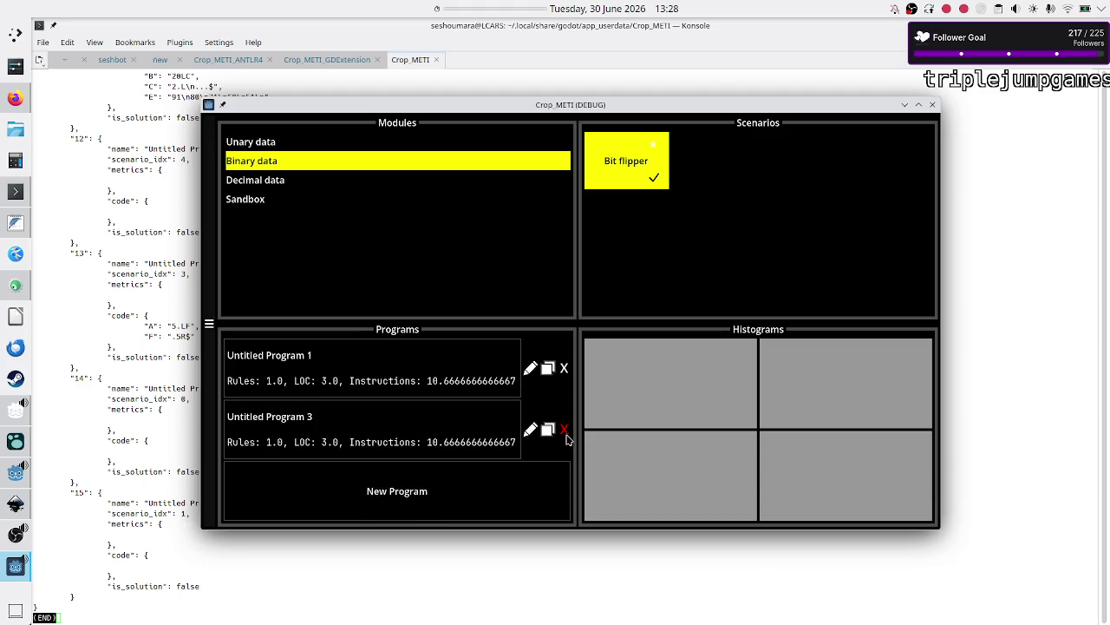
left_click(565, 431)
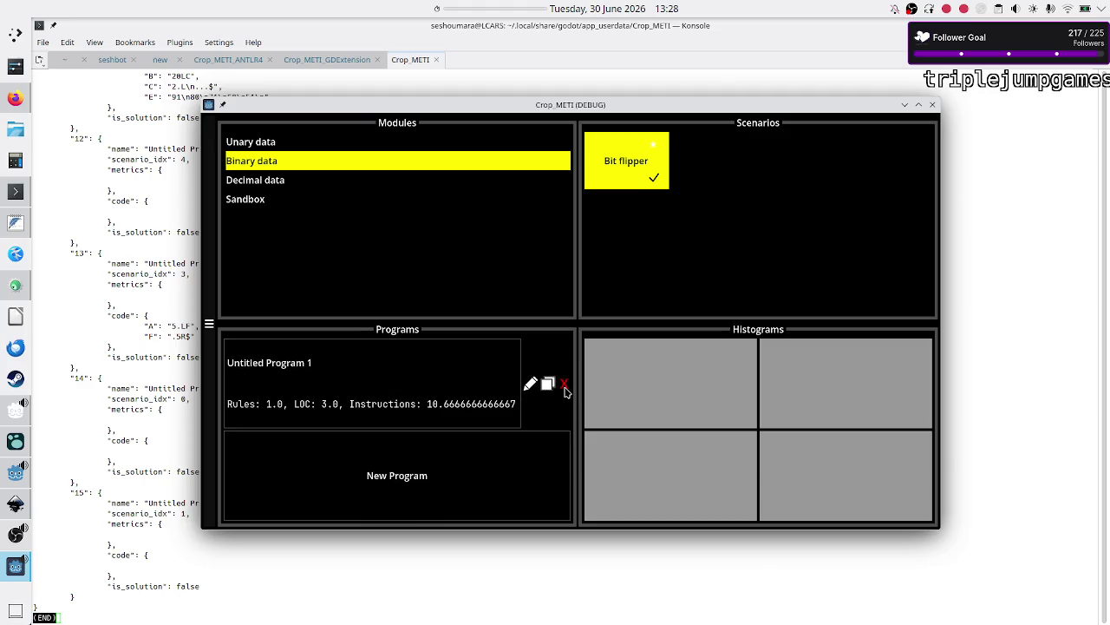
left_click(564, 387)
Delete Untitled Programs 8 and 13 from Navigation and 7 and 11 from Counting.
left_click(316, 143)
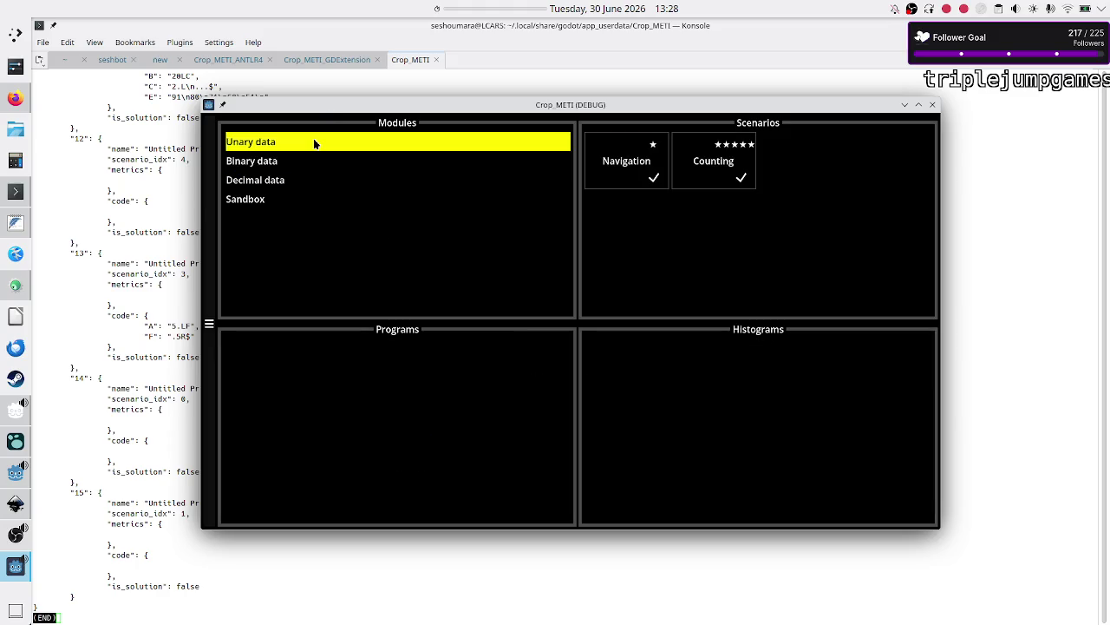
left_click(656, 179)
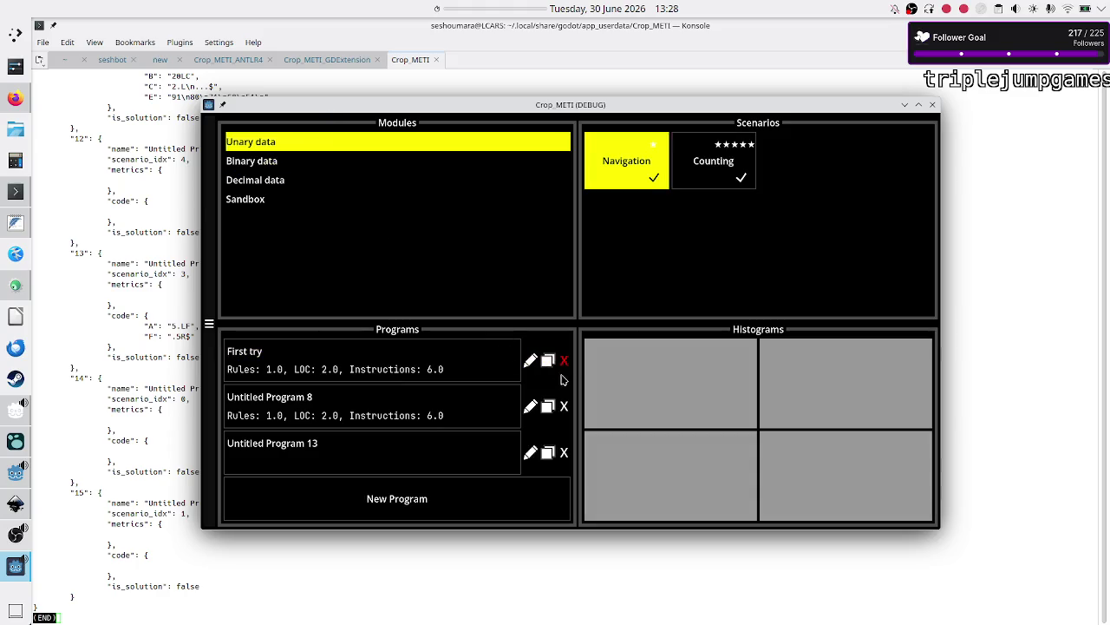
left_click(564, 406)
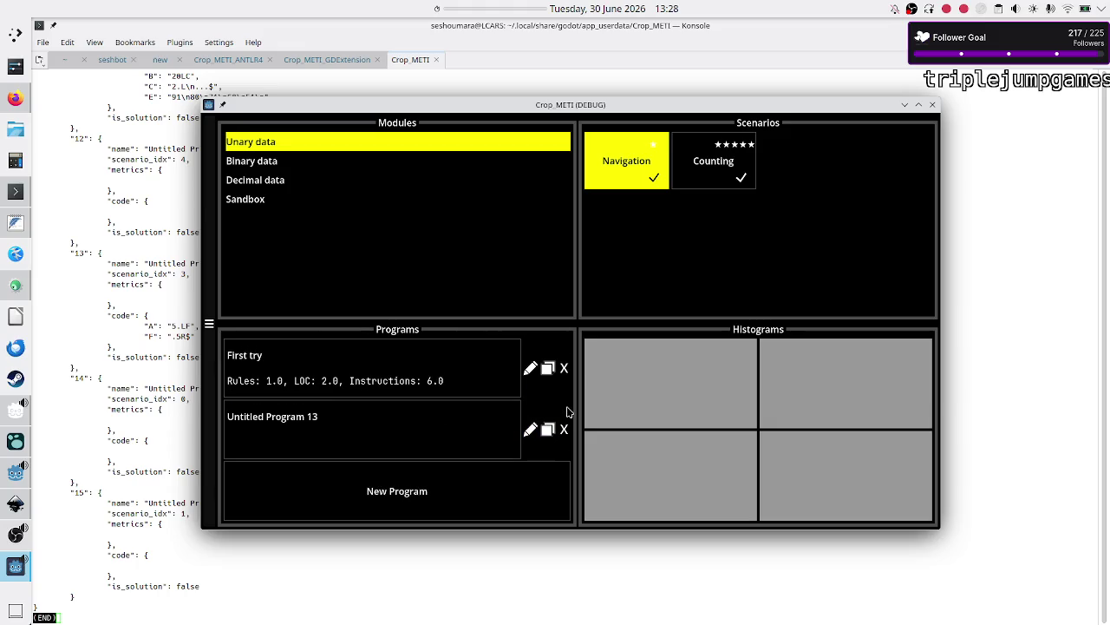
left_click(564, 427)
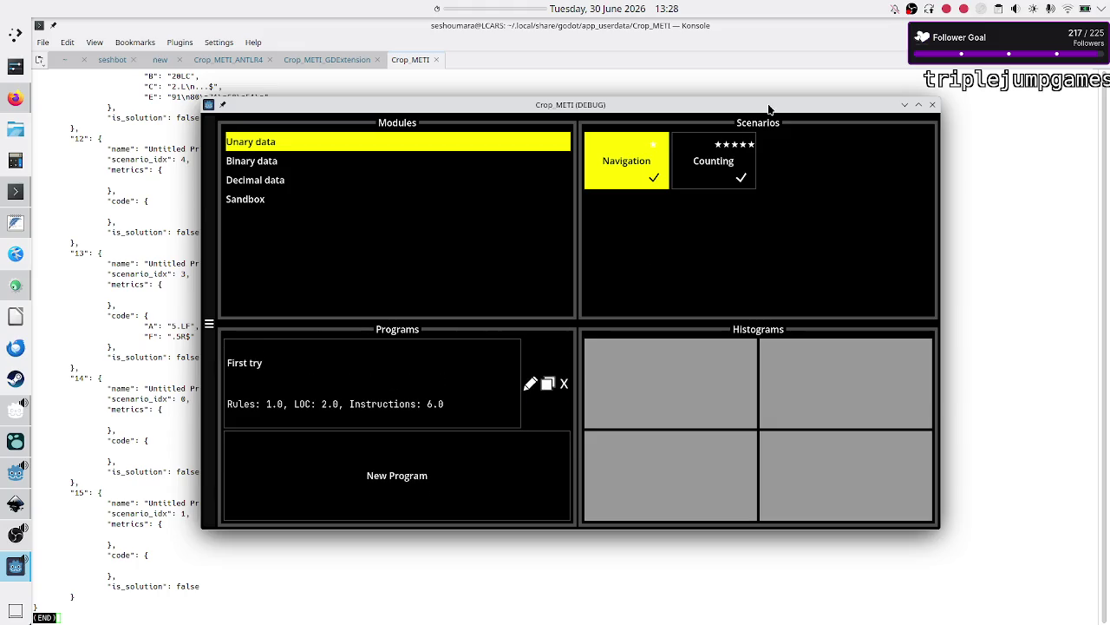
left_click(719, 155)
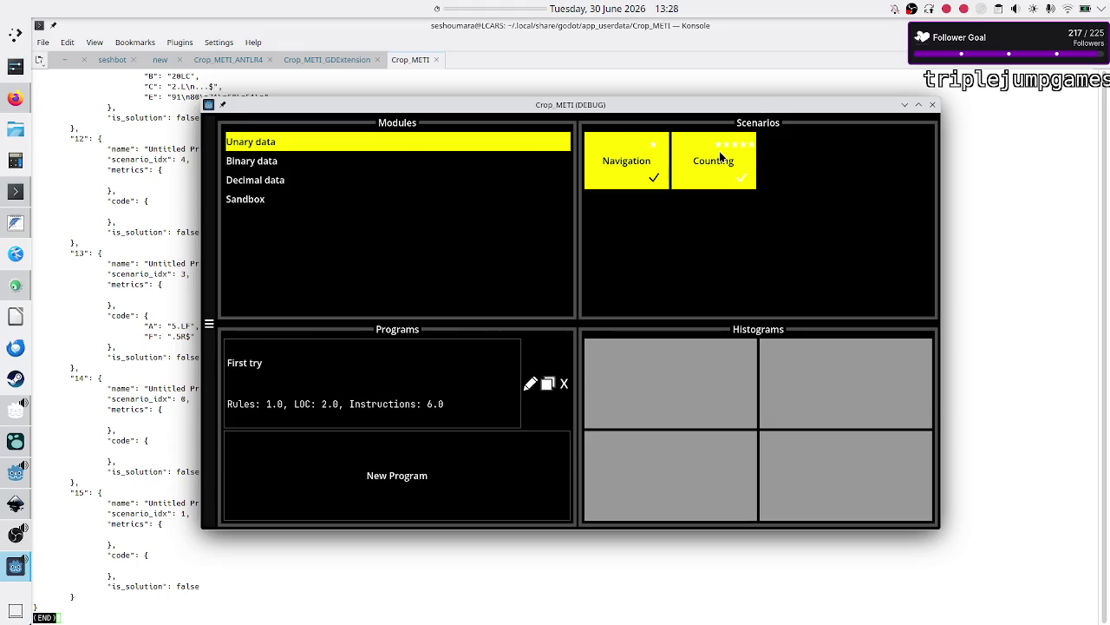
left_click(566, 382)
left_click(566, 381)
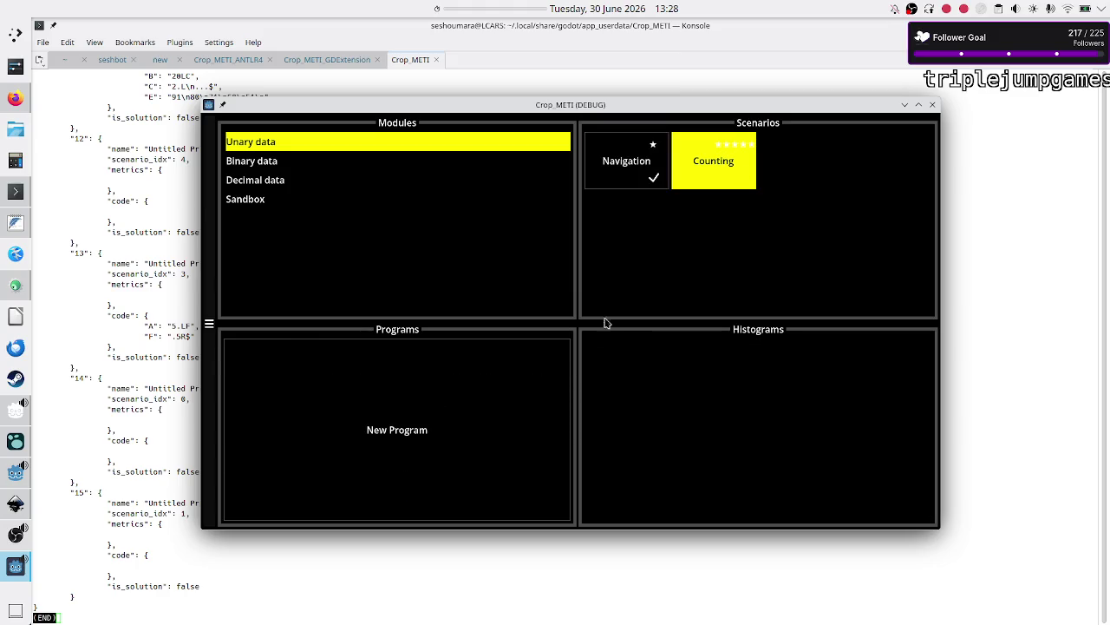
left_click(635, 164)
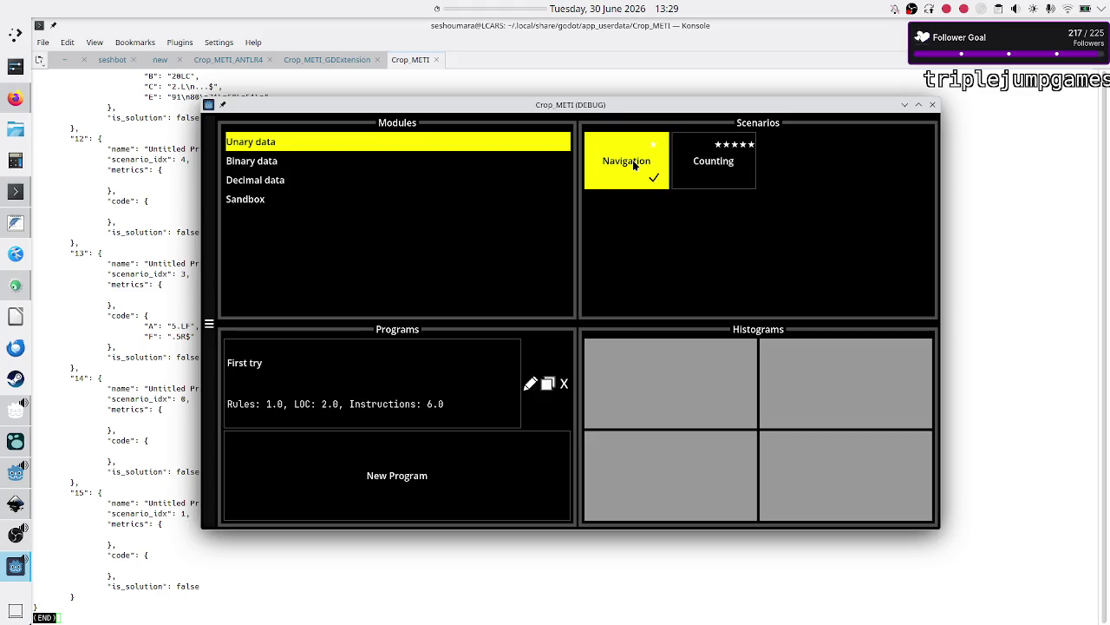
Delete Untitled Programs 10 and 4 from Parity test and 12 and 5 from Mover.
left_click(319, 169)
left_click(609, 158)
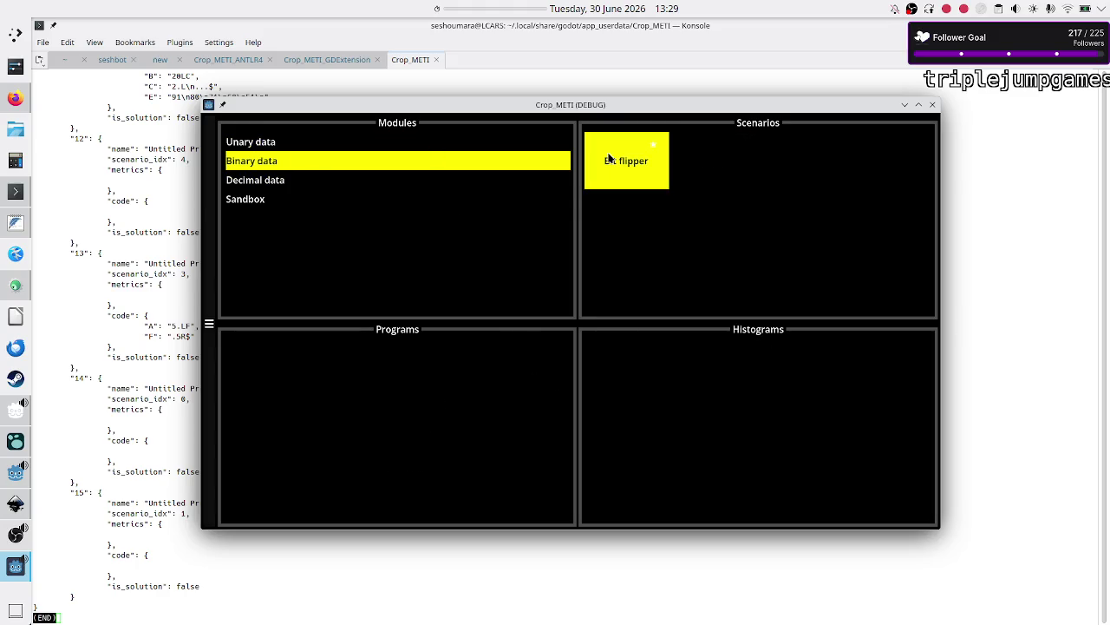
left_click(387, 198)
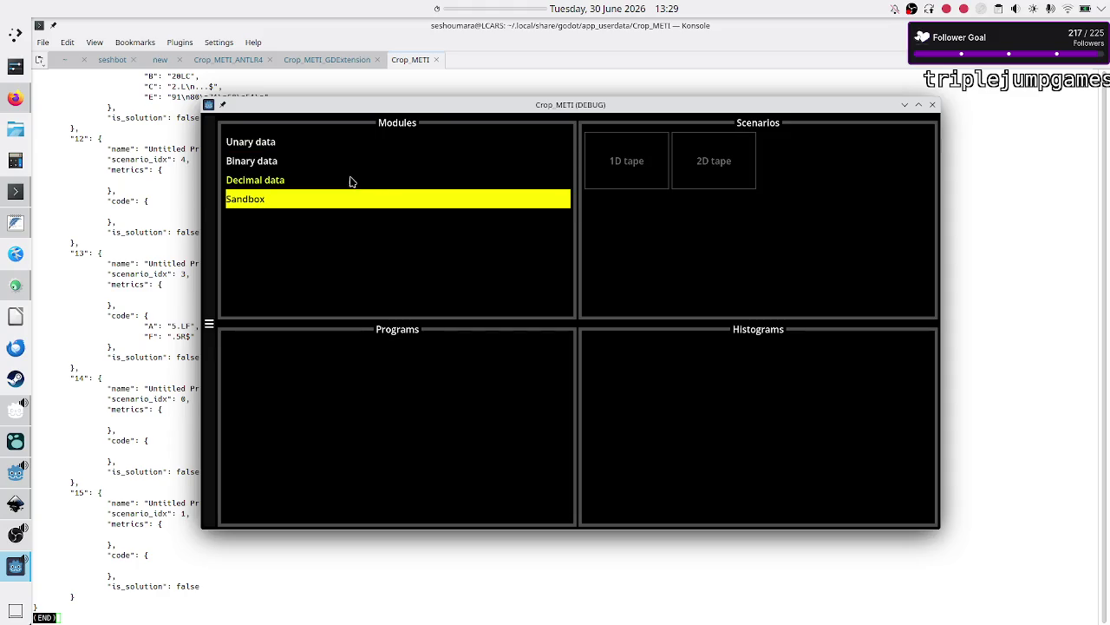
left_click(352, 181)
left_click(659, 170)
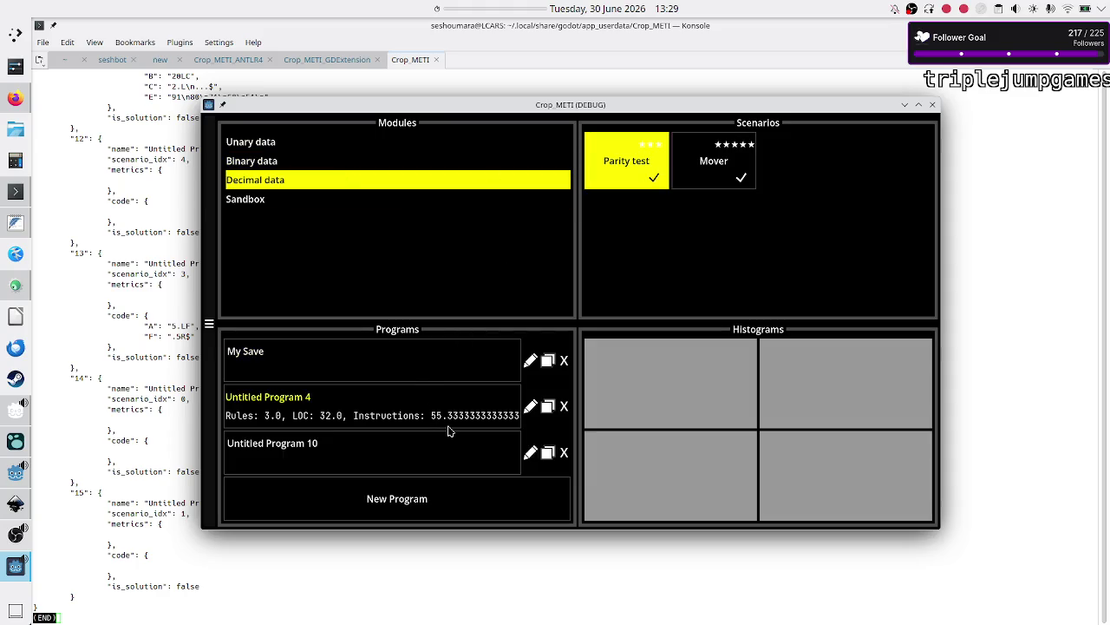
left_click(565, 453)
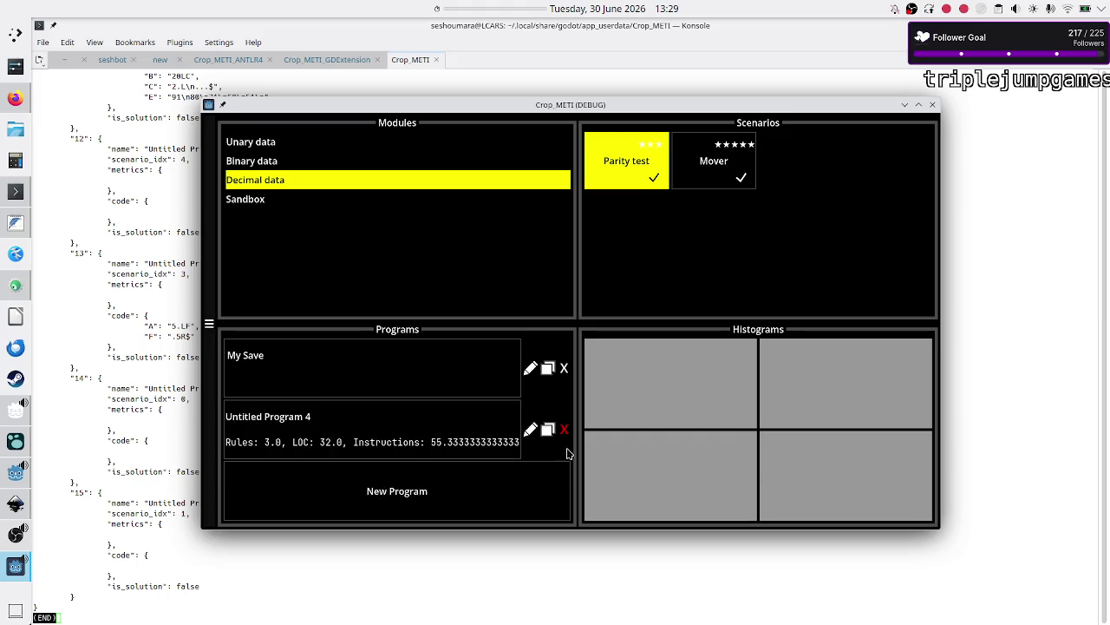
left_click(564, 429)
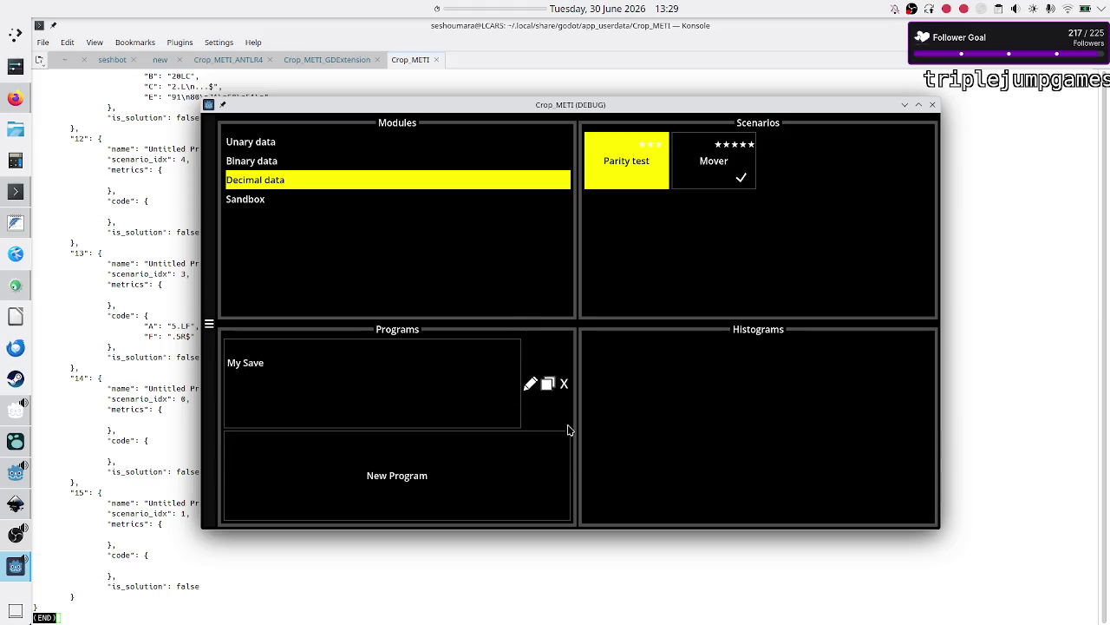
left_click(717, 175)
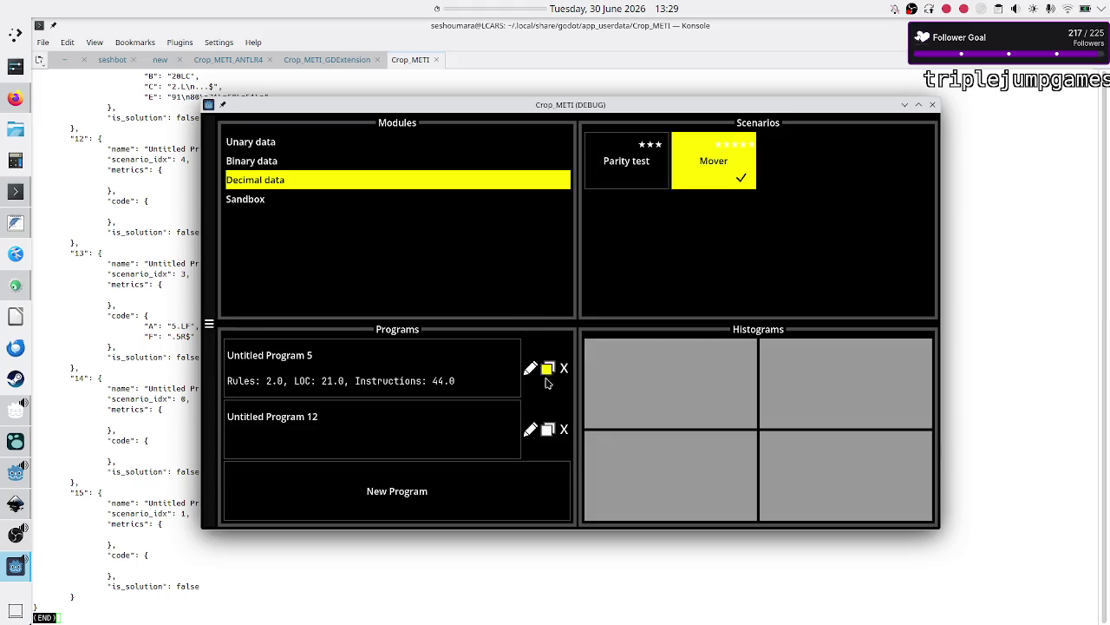
left_click(565, 431)
left_click(564, 382)
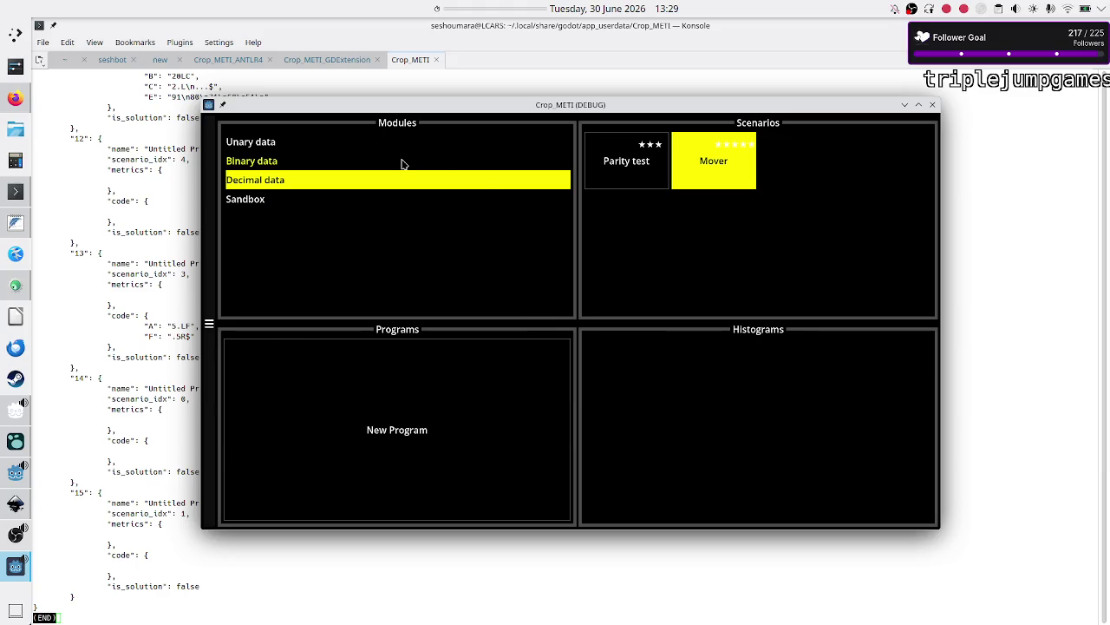
left_click(298, 145)
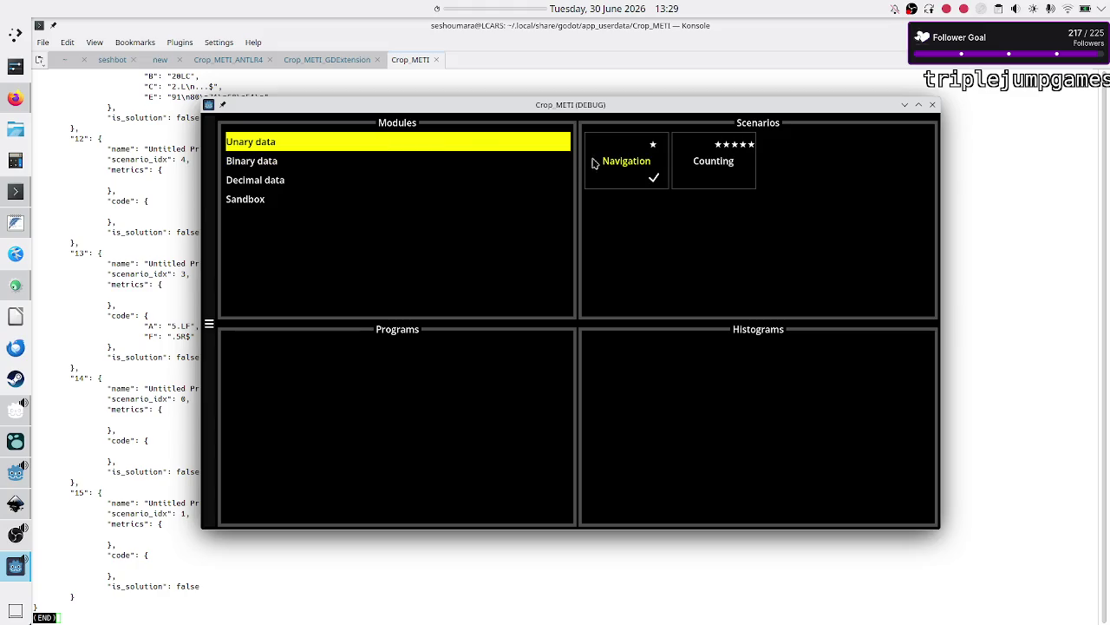
Create two new programs in Navigation and one in Counting, checking each starts at Untitled Program 1.
left_click(631, 162)
left_click(404, 503)
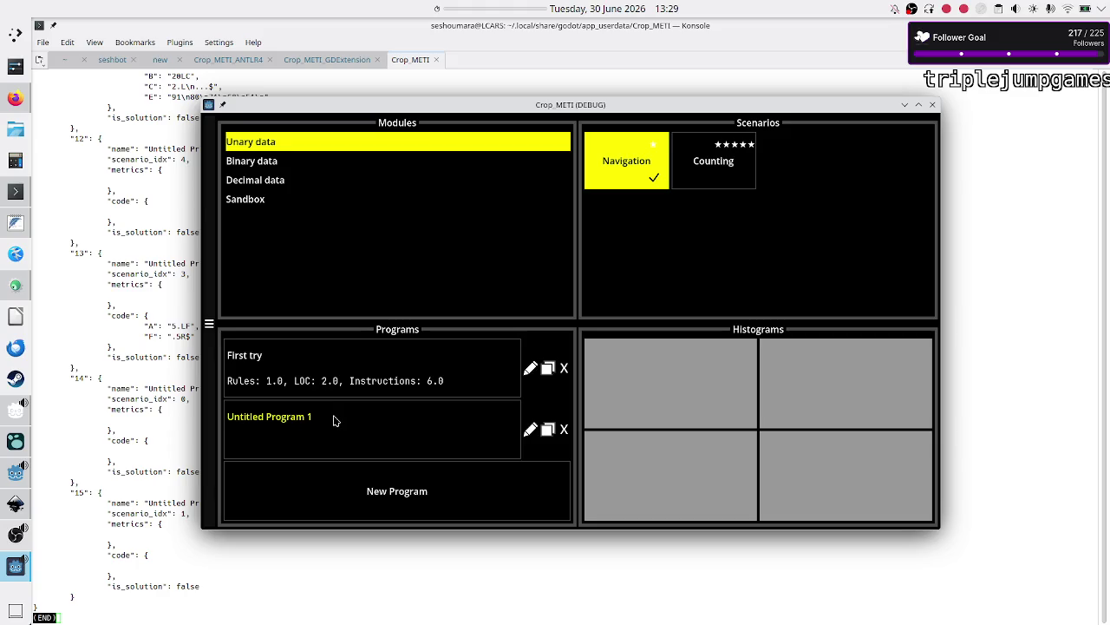
left_click(347, 488)
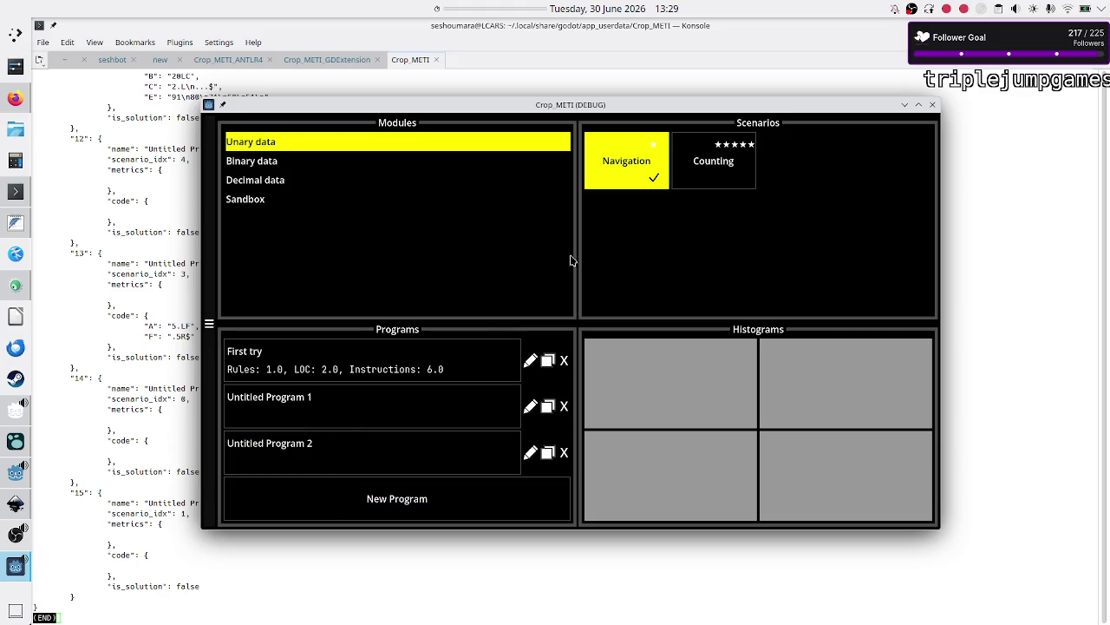
left_click(708, 171)
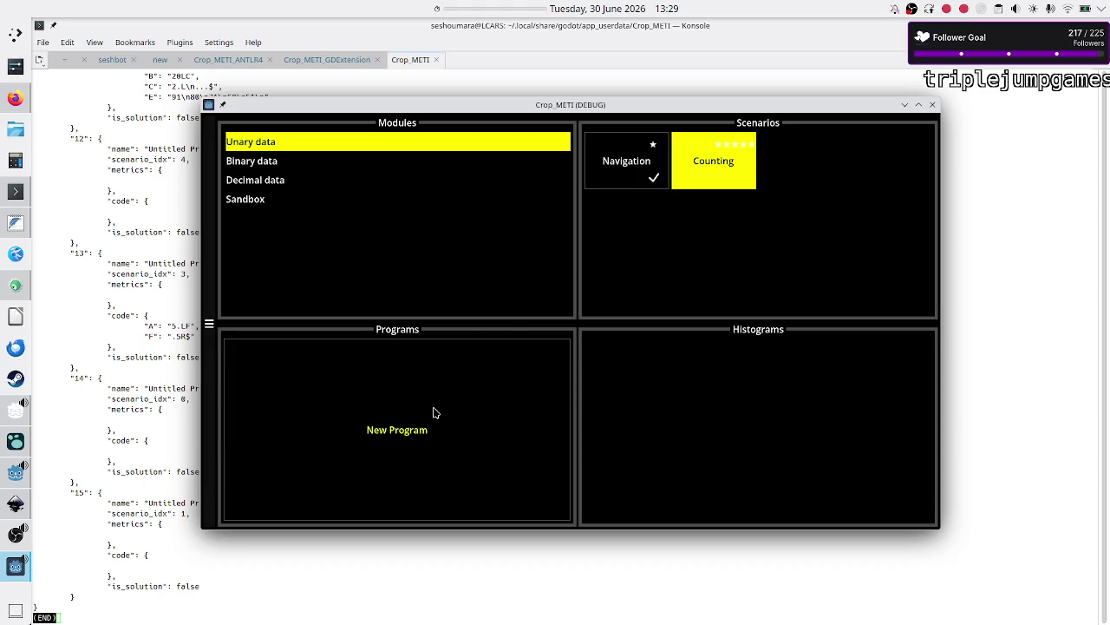
left_click(413, 432)
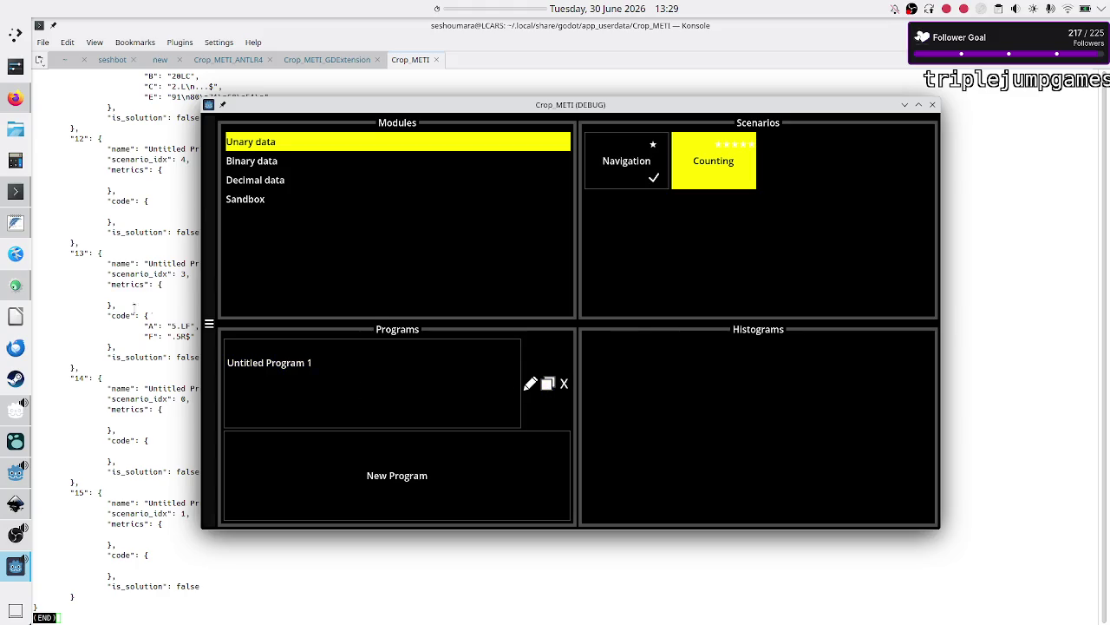
left_click(16, 441)
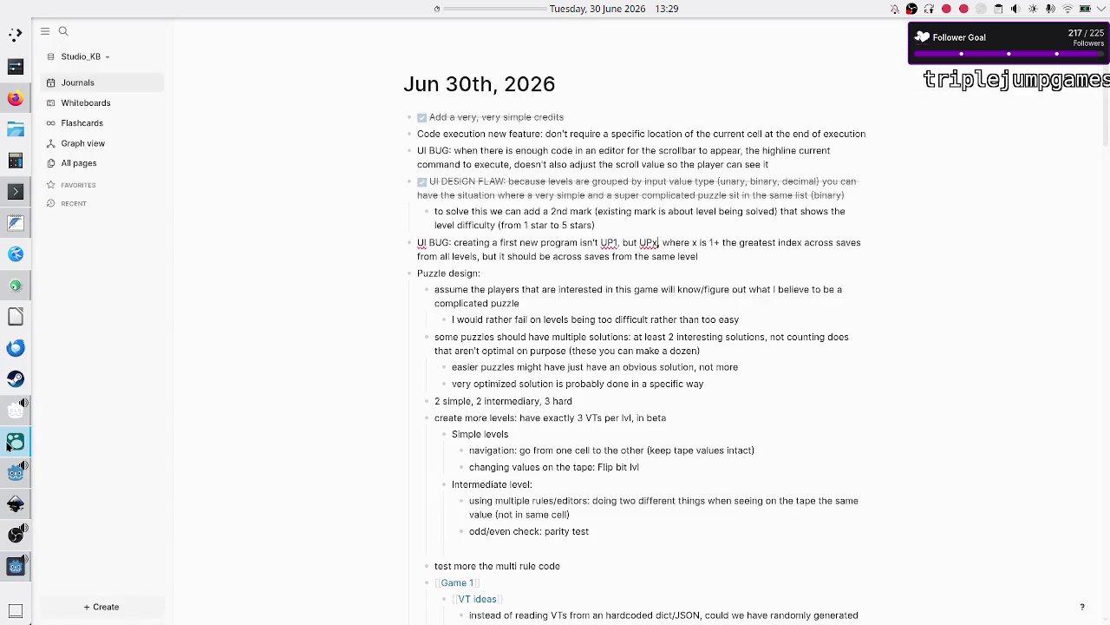
Prefix the 'UI BUG: creating a first new program' note with DONE to tick it off.
left_click(459, 151)
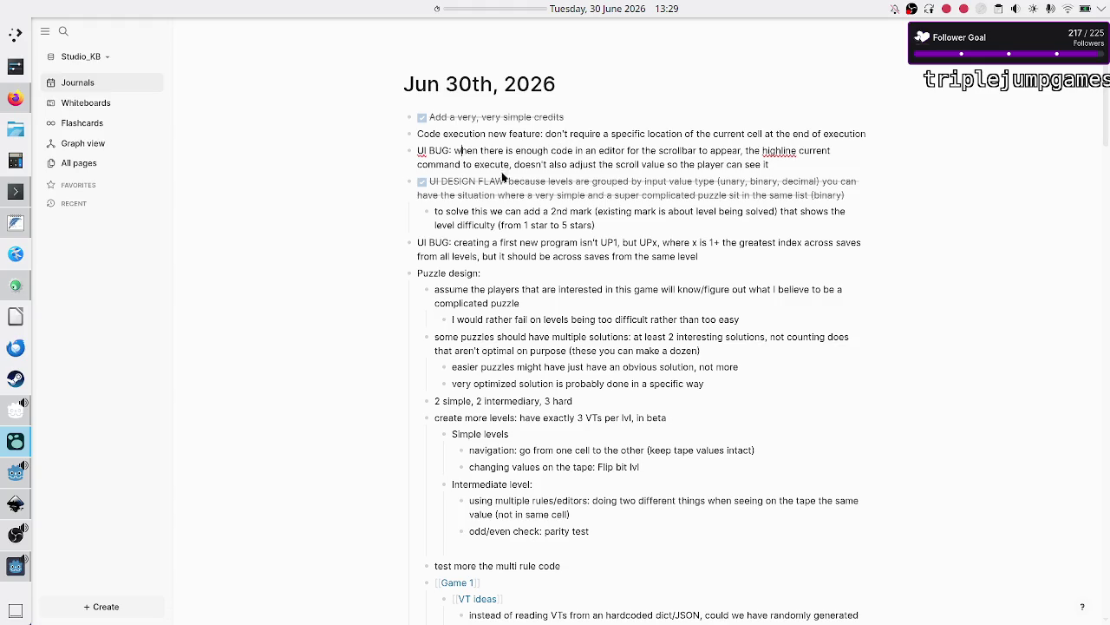
left_click(453, 244)
type("DONE")
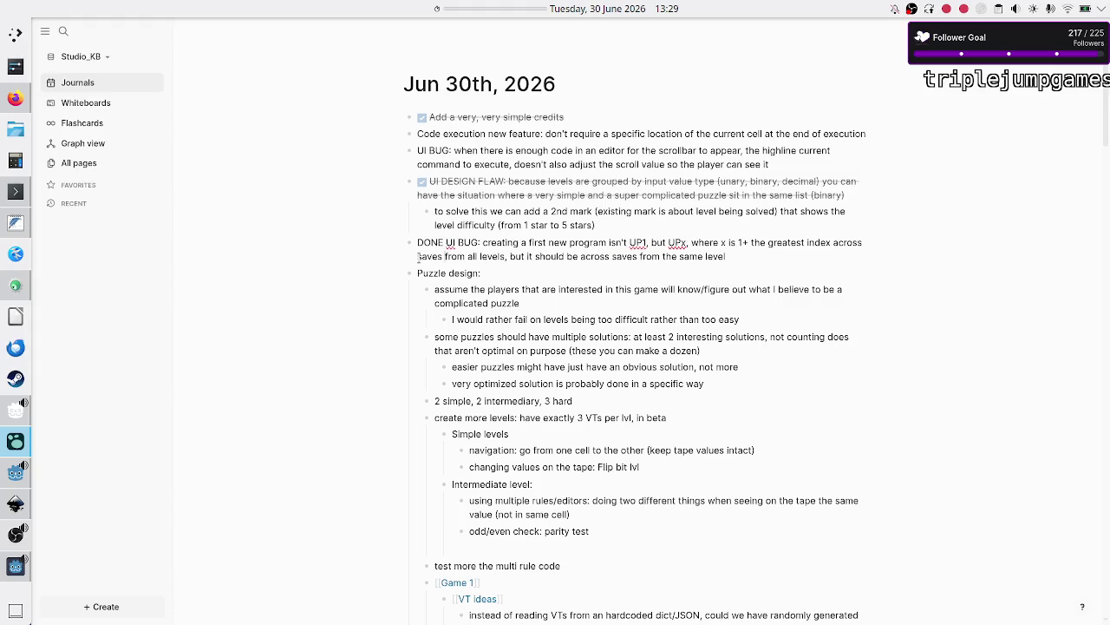
key("Down")
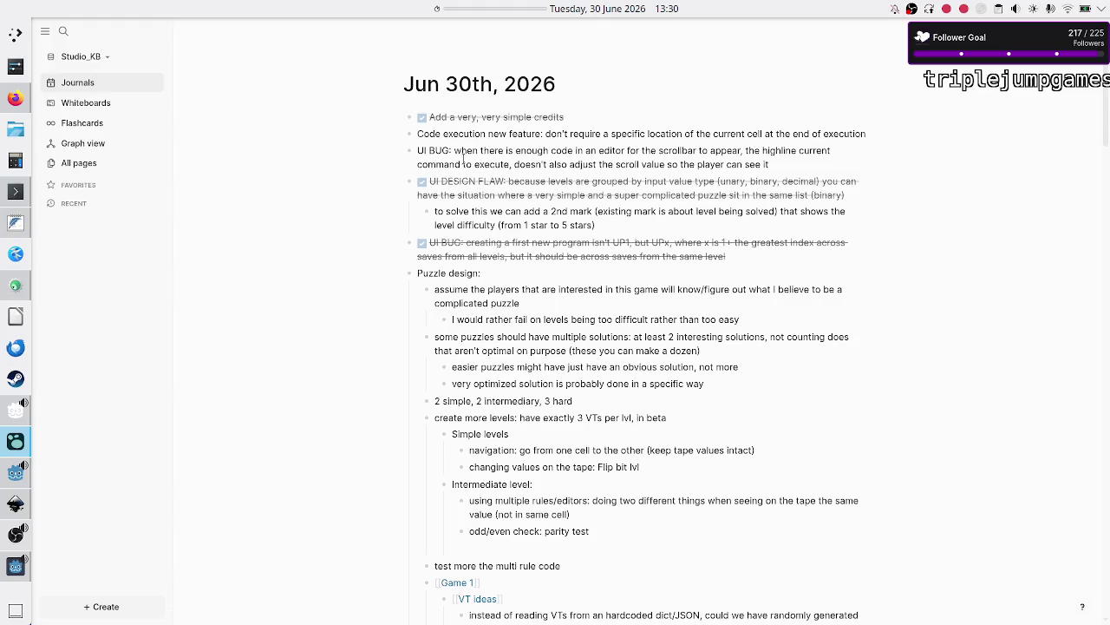
Check the weekly schedule image in the Discord tab, then move to the Twitch tab.
left_click(16, 102)
left_click(198, 30)
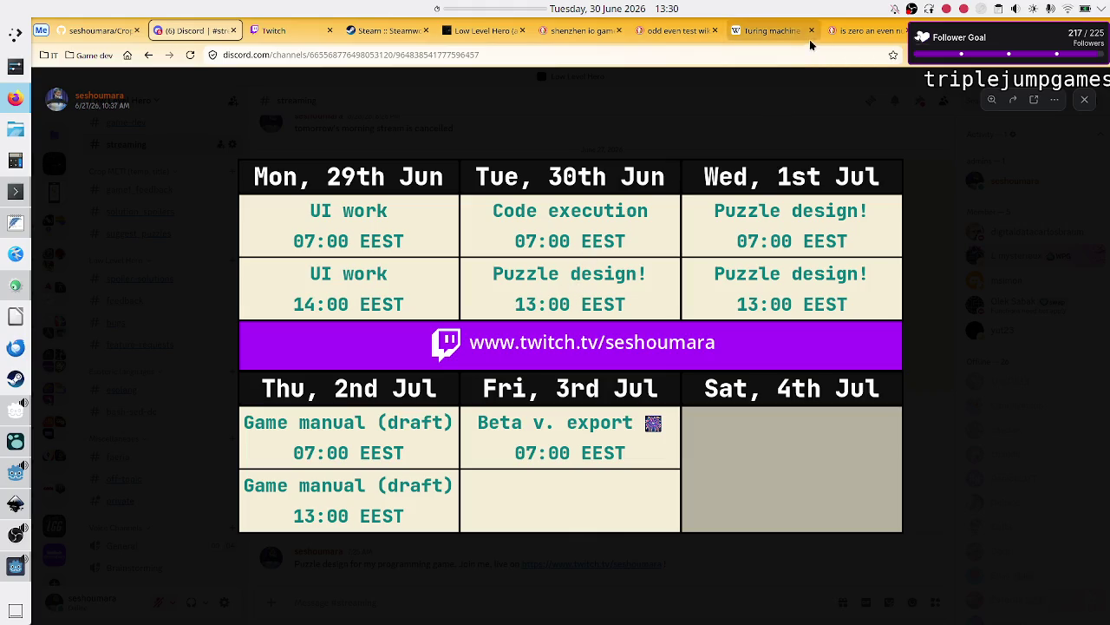
left_click(288, 32)
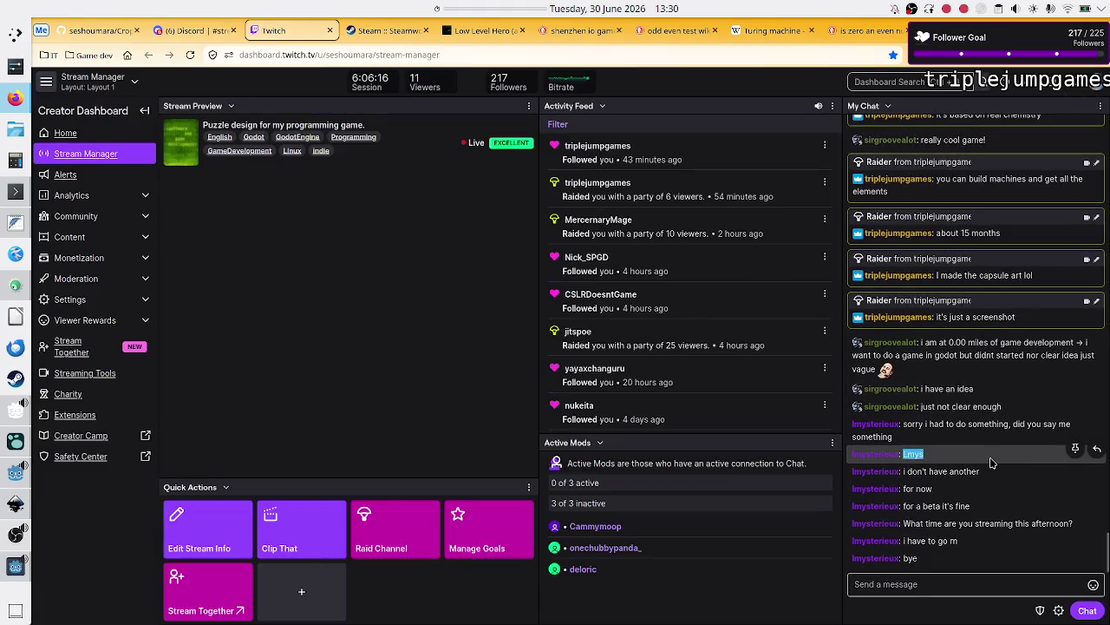
Scroll through the stream chat, check the Discord page, and come back to the Twitch stream manager.
left_click(981, 485)
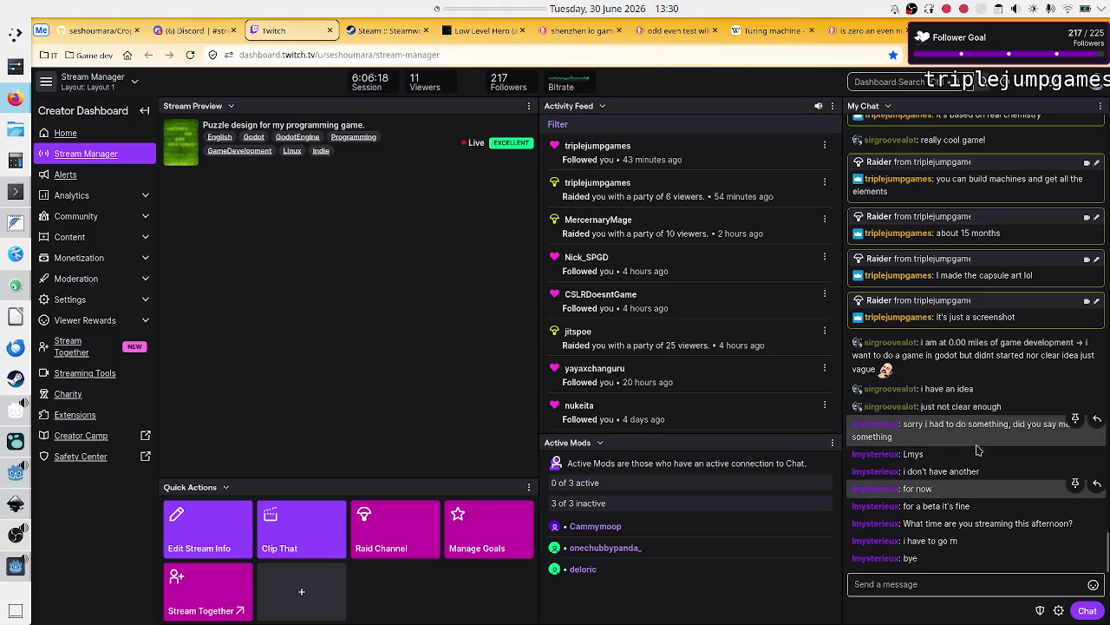
scroll(976, 341, "up", 10)
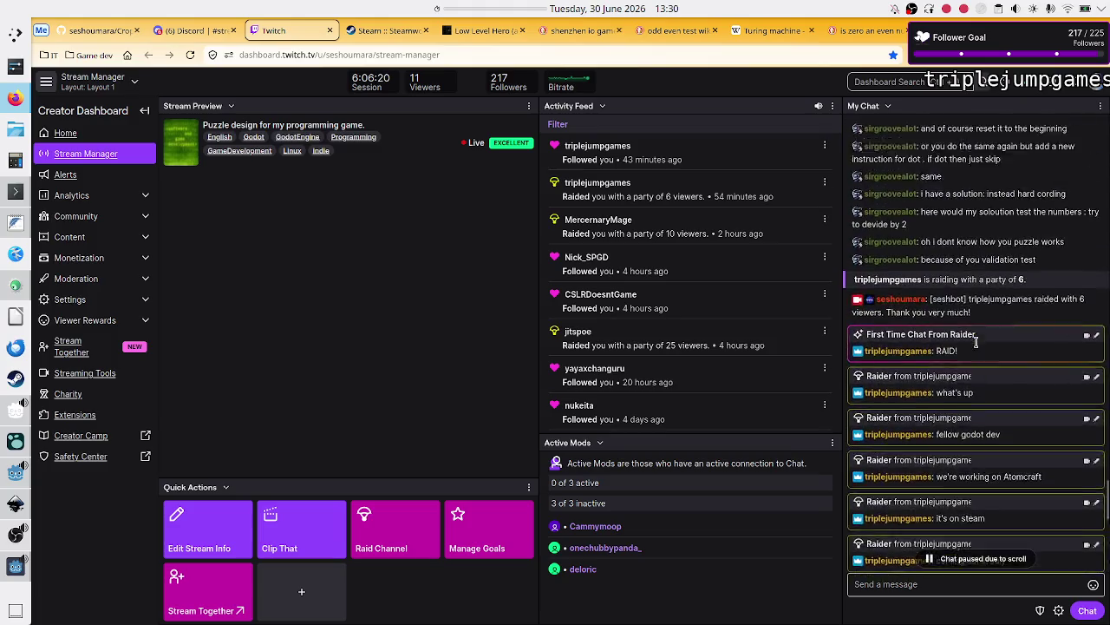
scroll(976, 341, "down", 10)
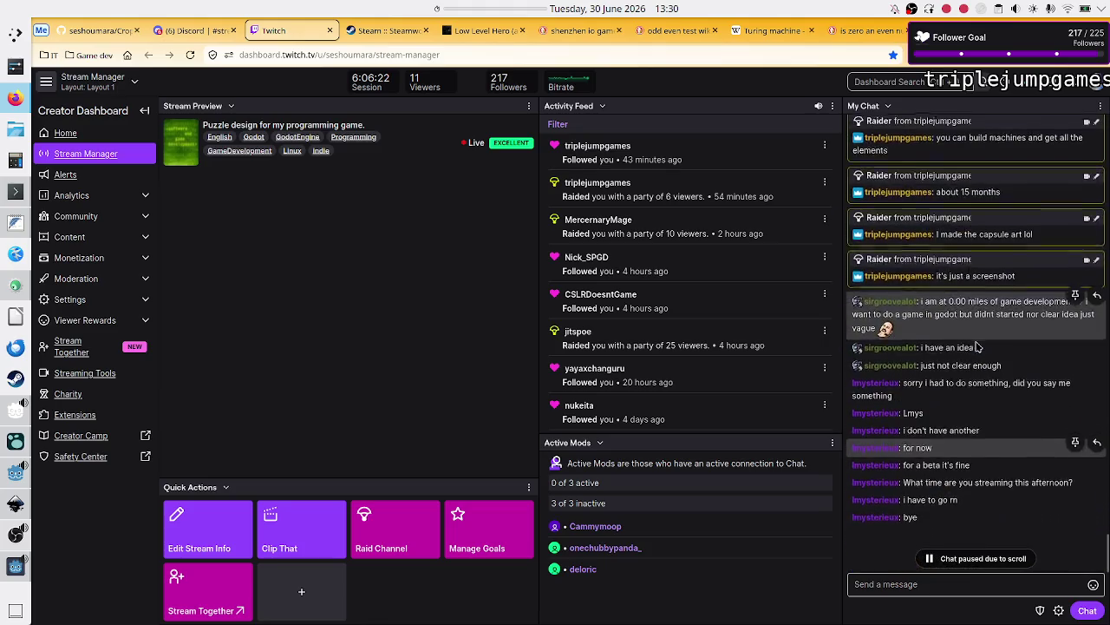
scroll(978, 347, "down", 2)
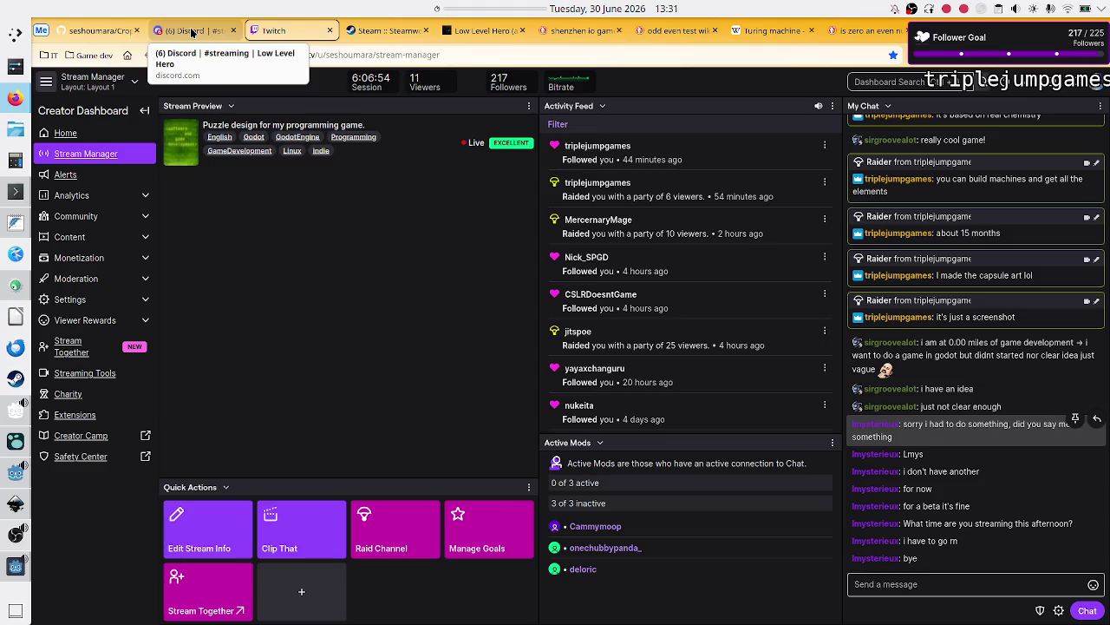
left_click(192, 32)
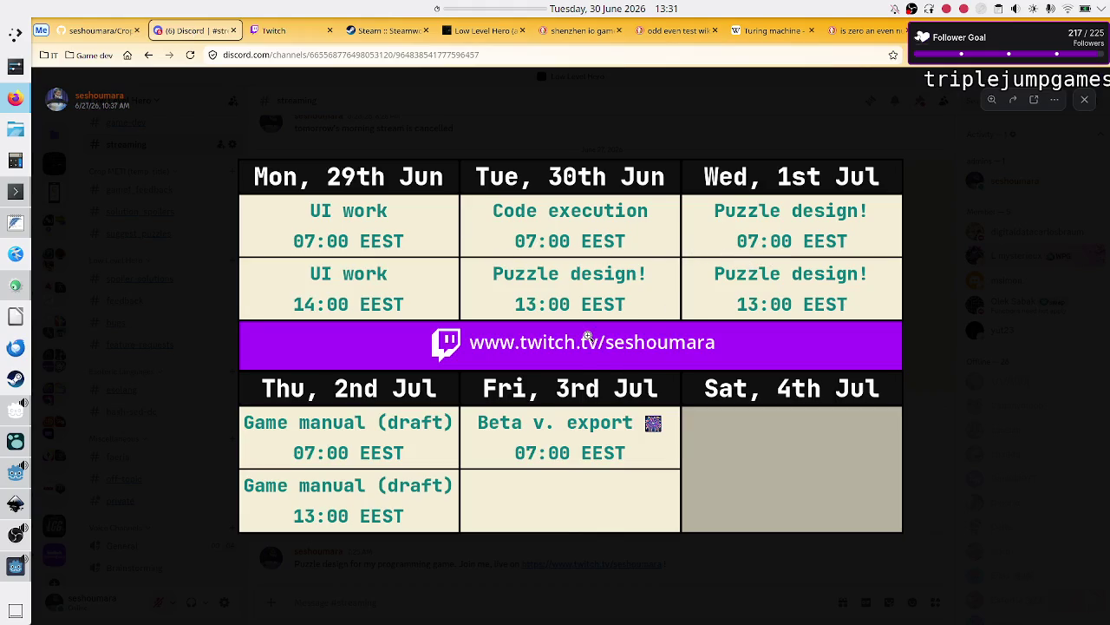
left_click(283, 32)
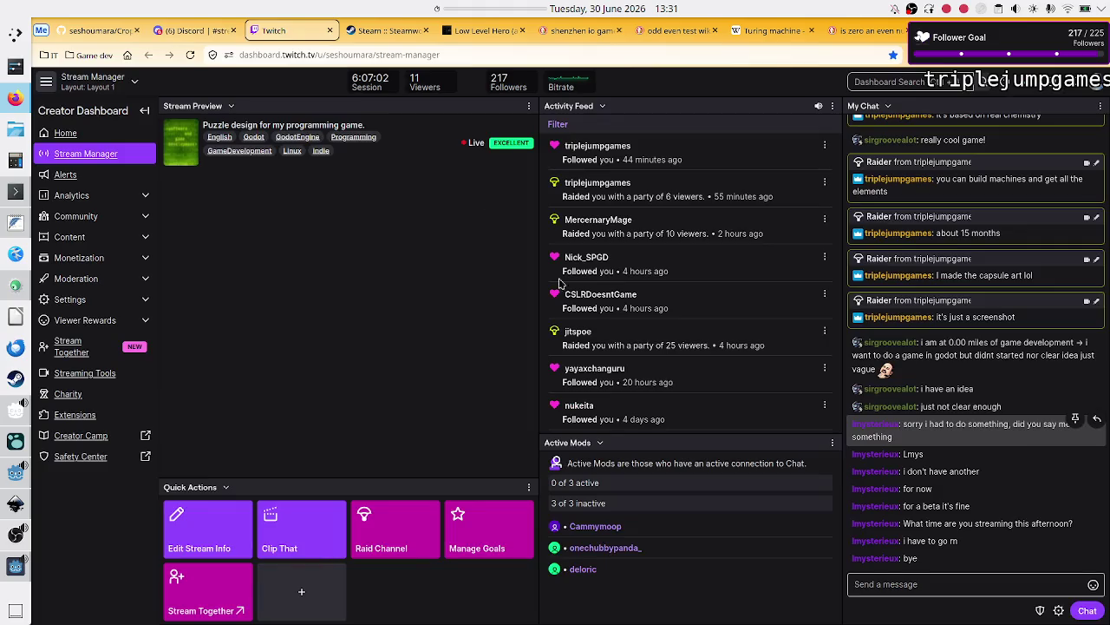
Post the !discord command in the stream chat to trigger the bot's Discord link.
left_click(963, 584)
type("!")
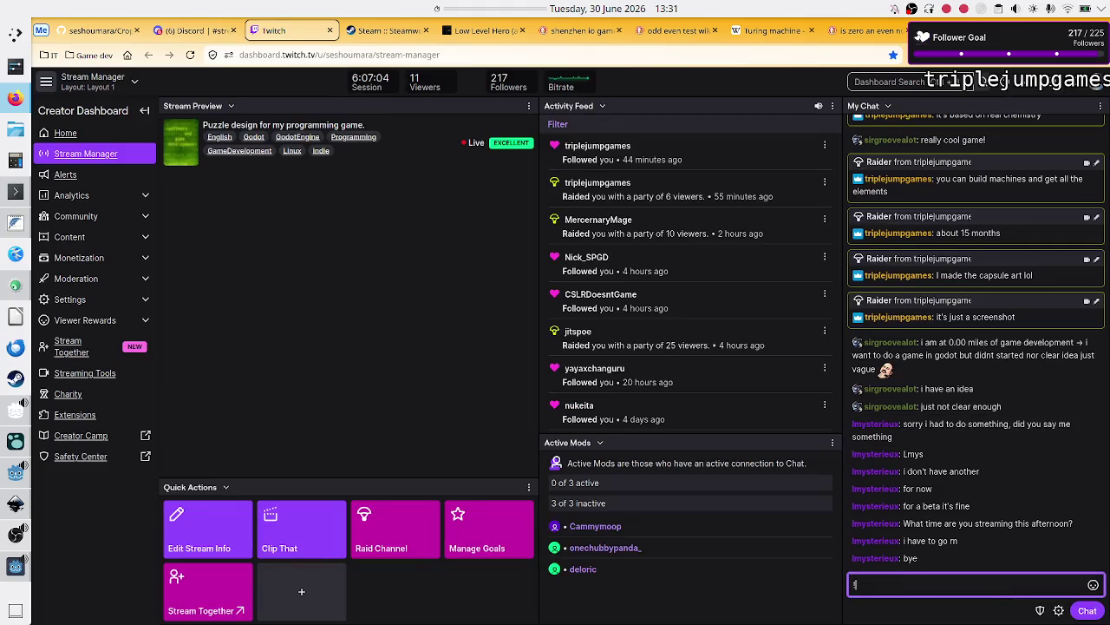
type("discord")
key("Return")
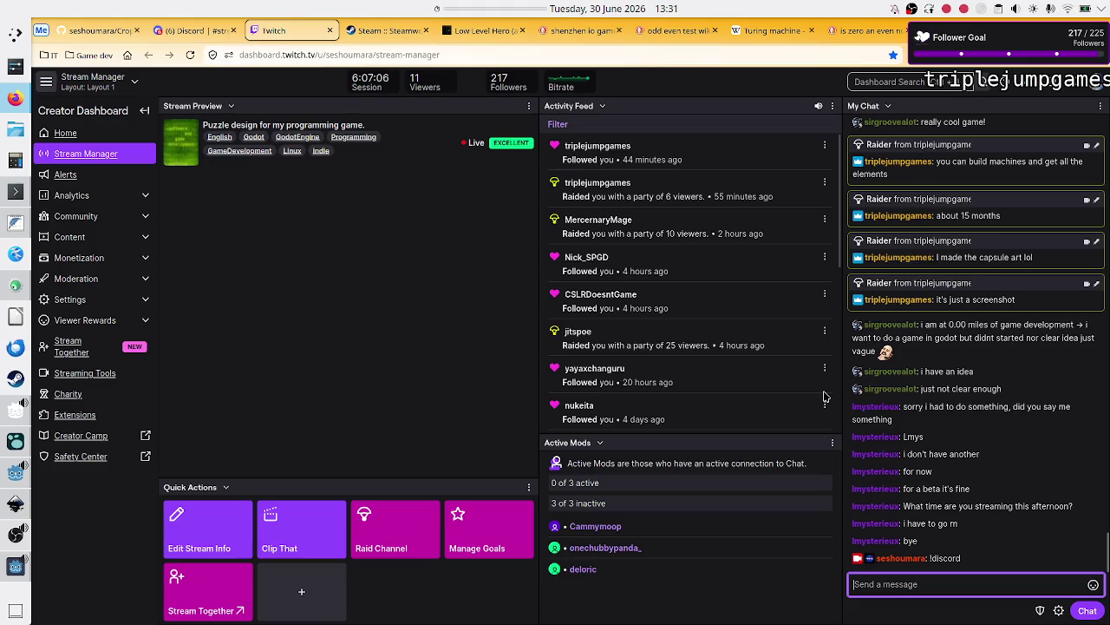
left_click(811, 37)
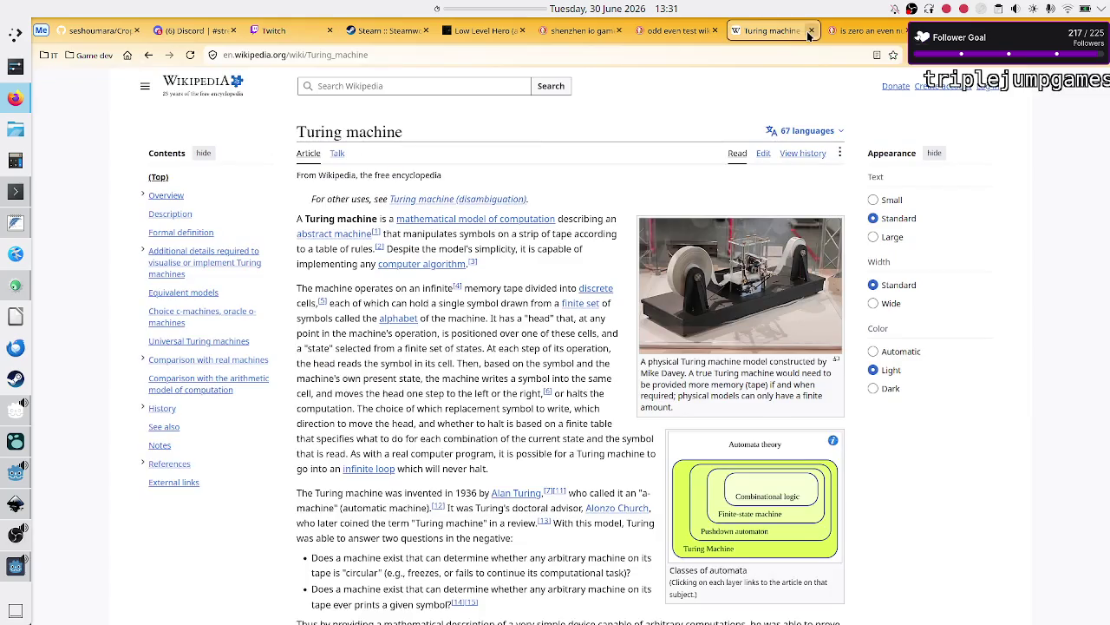
Close the Turing machine, zero-parity, odd-even and Shenzhen I/O tabs, then start entering twitch.tv in a new tab.
left_click(811, 33)
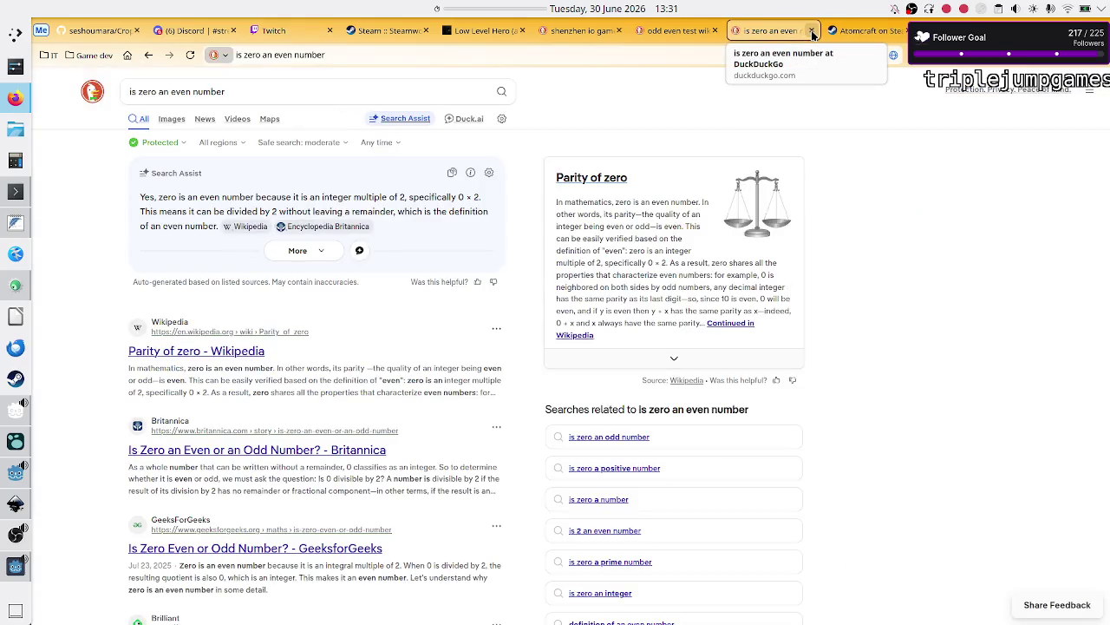
left_click(812, 33)
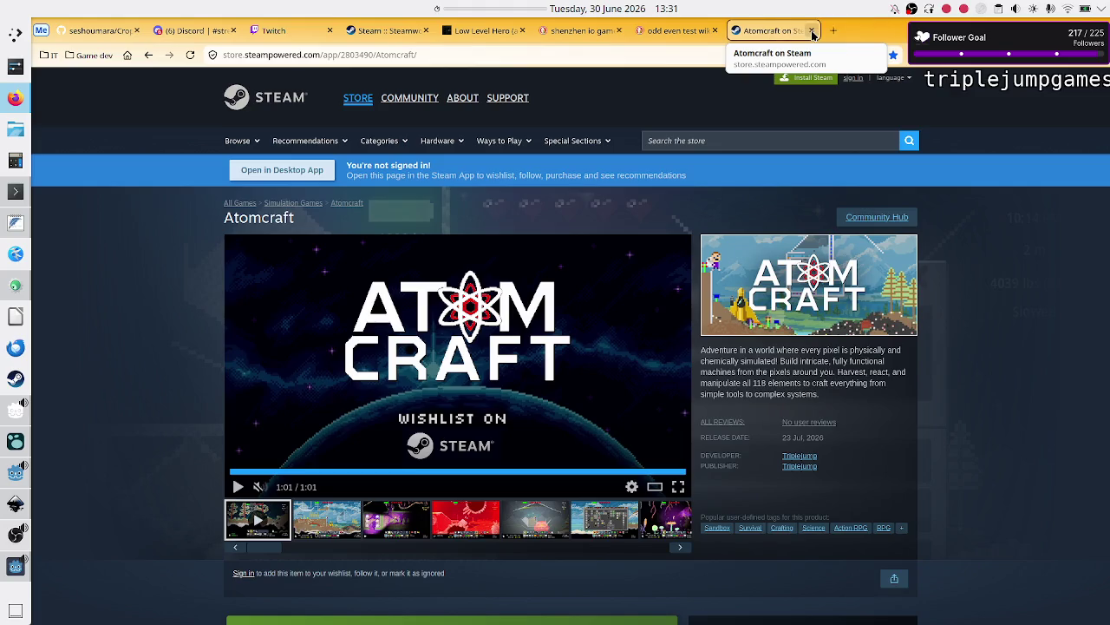
left_click(812, 33)
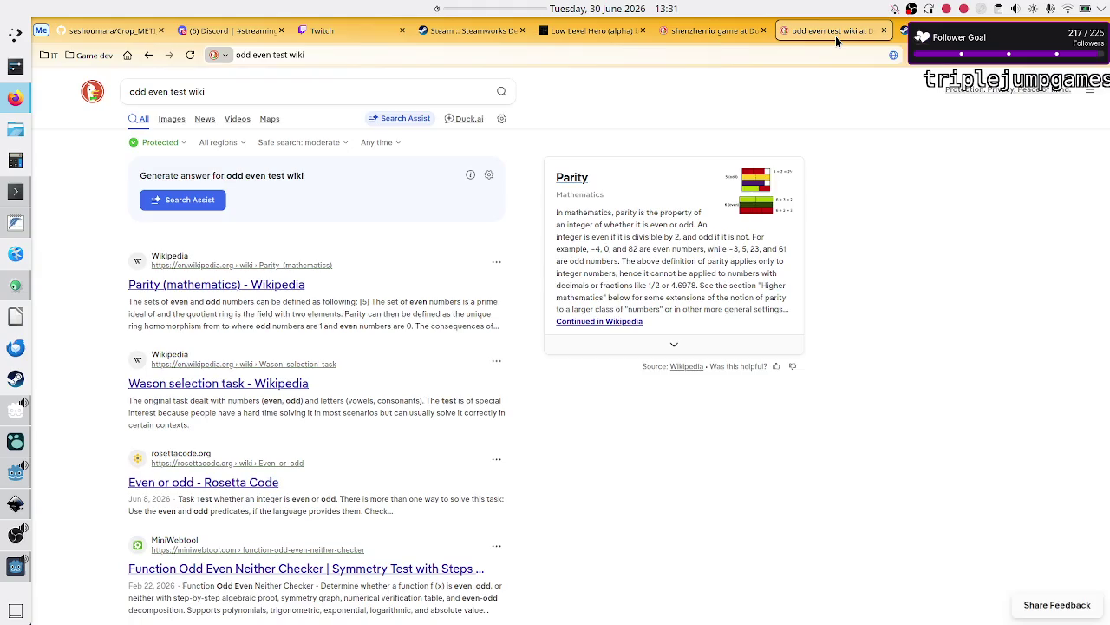
left_click(883, 31)
left_click(725, 33)
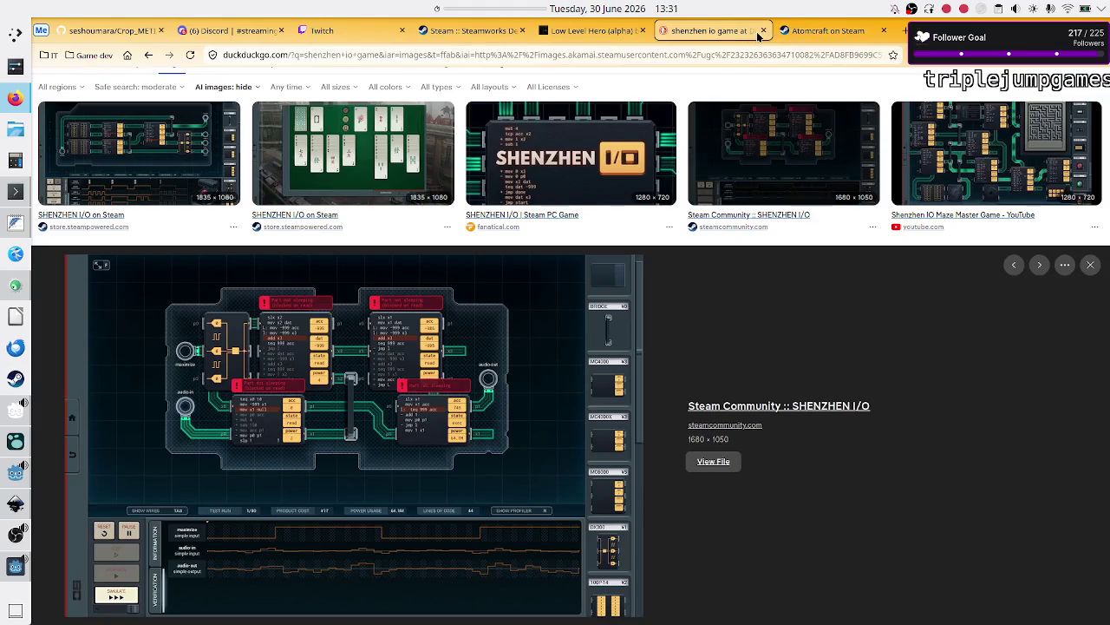
left_click(763, 30)
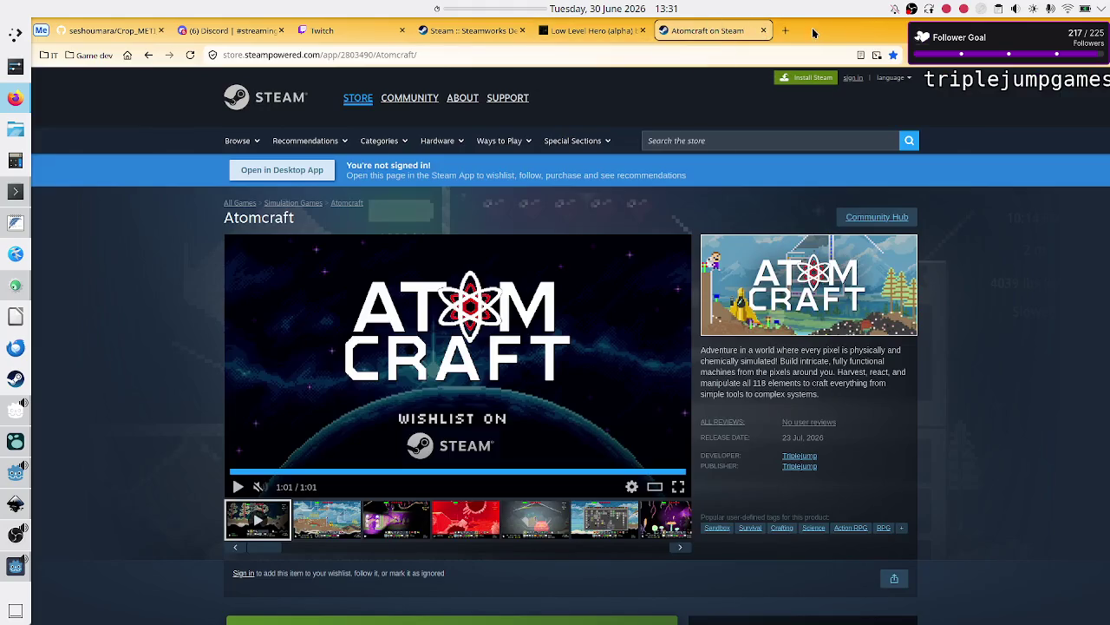
left_click(786, 32)
type("twitch.tv/")
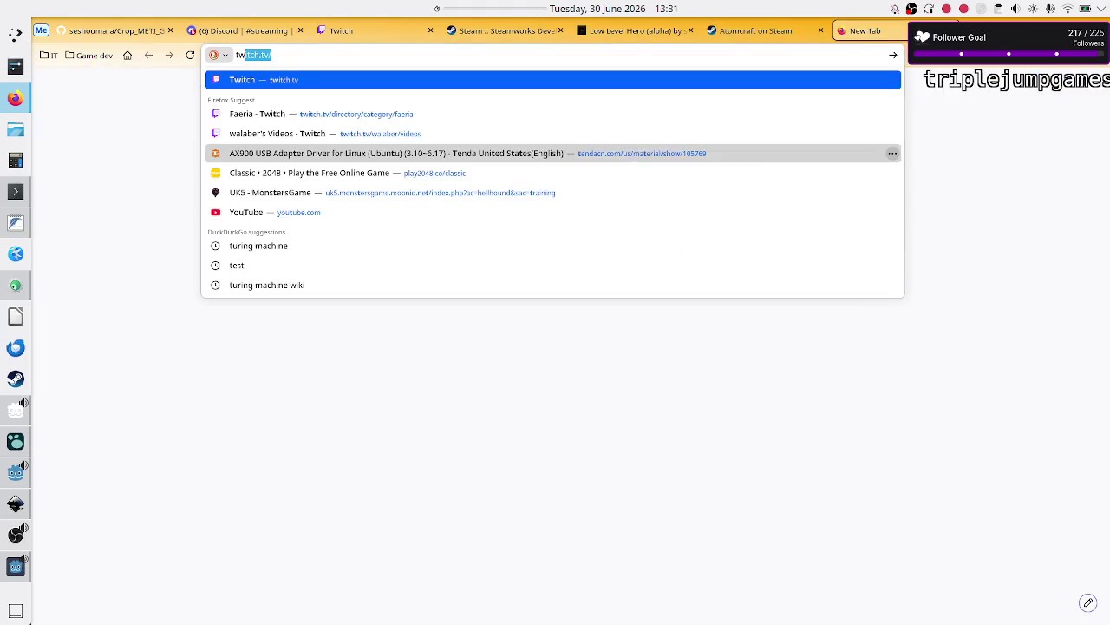